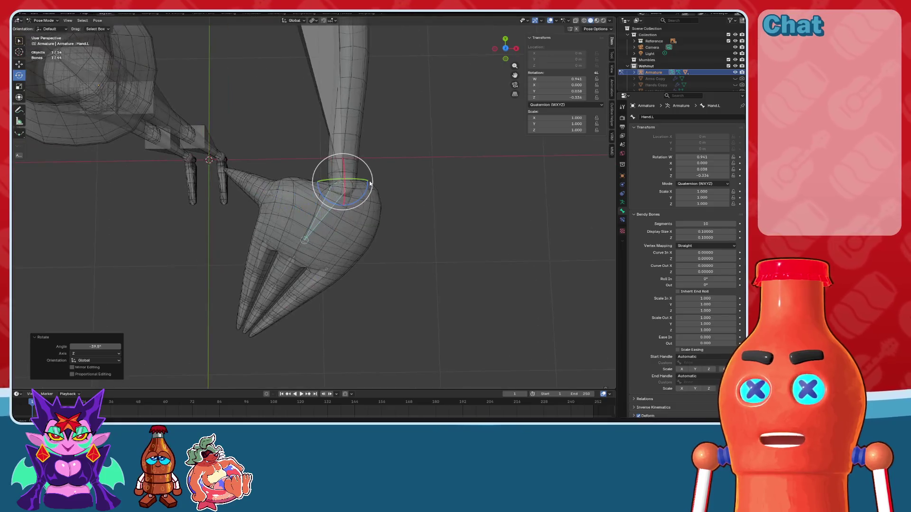
Step: Turn off X-ray, switch to Material Preview shading and reset the hand bone's rotation
left_click(548, 21)
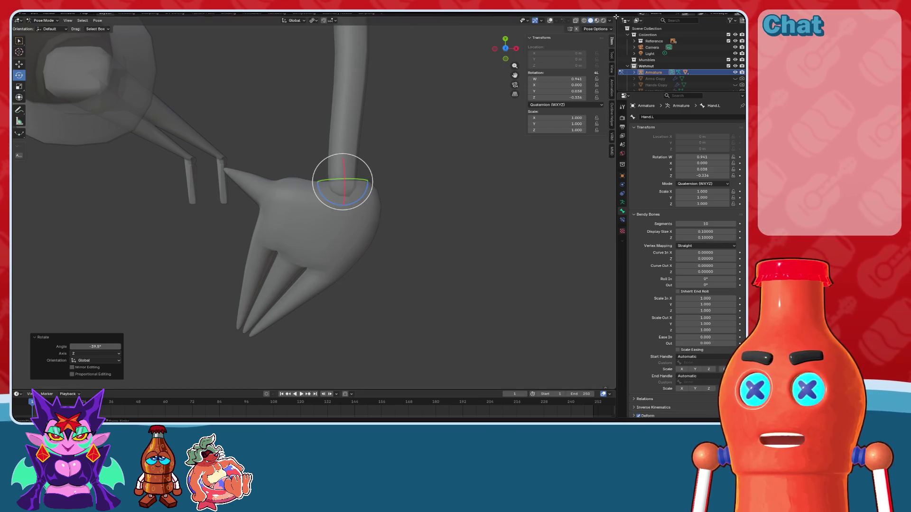
left_click(596, 20)
mouse_move(474, 123)
middle_mouse_down()
mouse_move(478, 144)
mouse_move(508, 138)
mouse_move(376, 126)
mouse_move(483, 116)
mouse_move(561, 18)
middle_mouse_up()
key("alt+r")
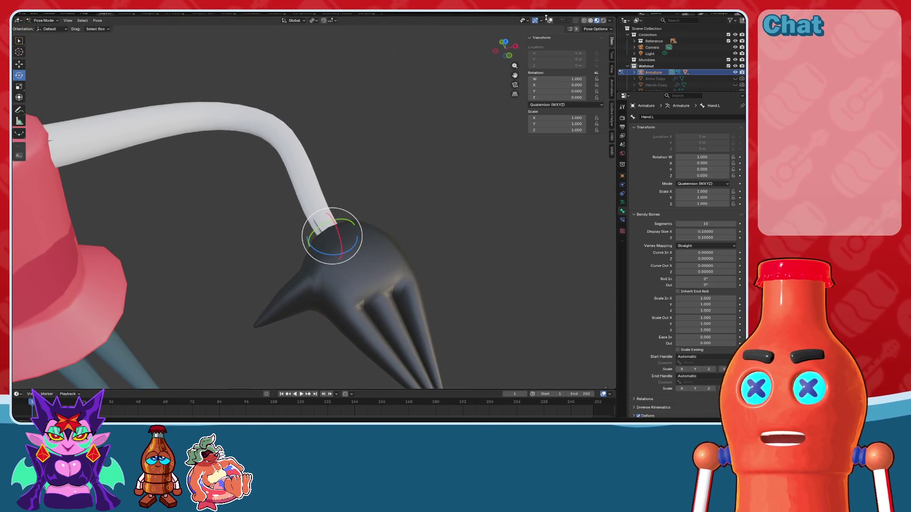
left_click(546, 18)
scroll(370, 190, "down", 3)
middle_click_drag(370, 190, 393, 178)
Step: Select every bone and clear all pose transforms back to the rest T-pose
key("a")
left_click(98, 20)
mouse_move(153, 33)
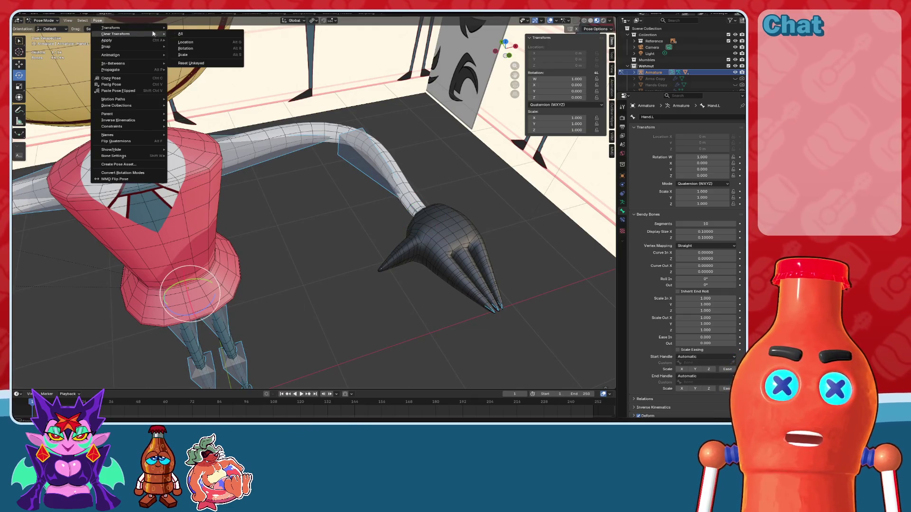
left_click(198, 33)
middle_click_drag(332, 190, 384, 158)
scroll(385, 158, "up", 2)
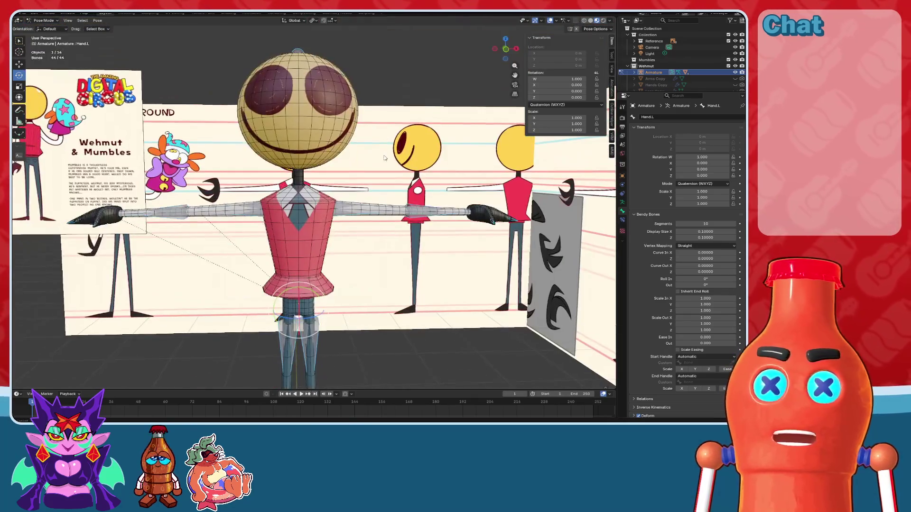
Step: Hide the overlays and view the shaded character straight from the front
left_click(550, 20)
scroll(403, 148, "down", 3)
middle_click_drag(403, 148, 391, 145)
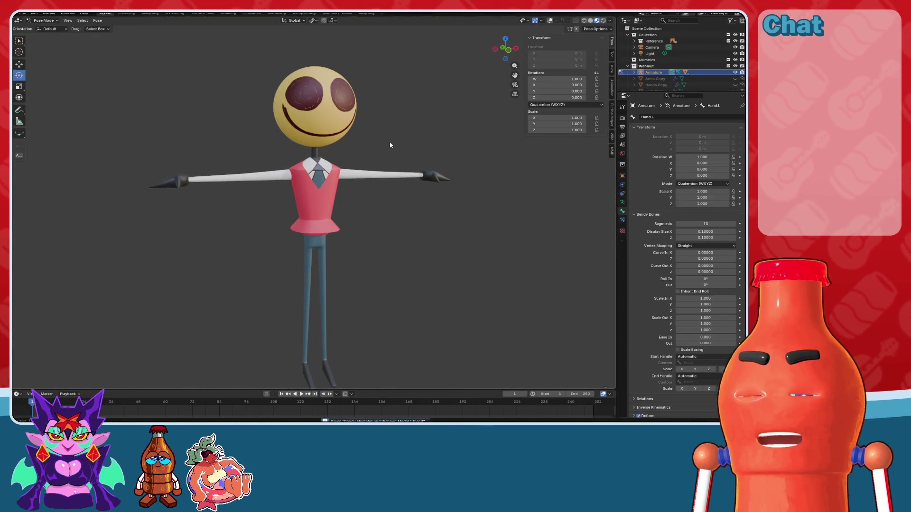
mouse_move(480, 258)
middle_mouse_down()
mouse_move(413, 227)
mouse_move(419, 248)
mouse_move(431, 242)
mouse_move(415, 240)
mouse_move(415, 250)
mouse_move(417, 234)
mouse_move(405, 236)
middle_mouse_up()
scroll(418, 256, "up", 2)
scroll(415, 254, "down", 2)
left_click(509, 57)
left_click(507, 58)
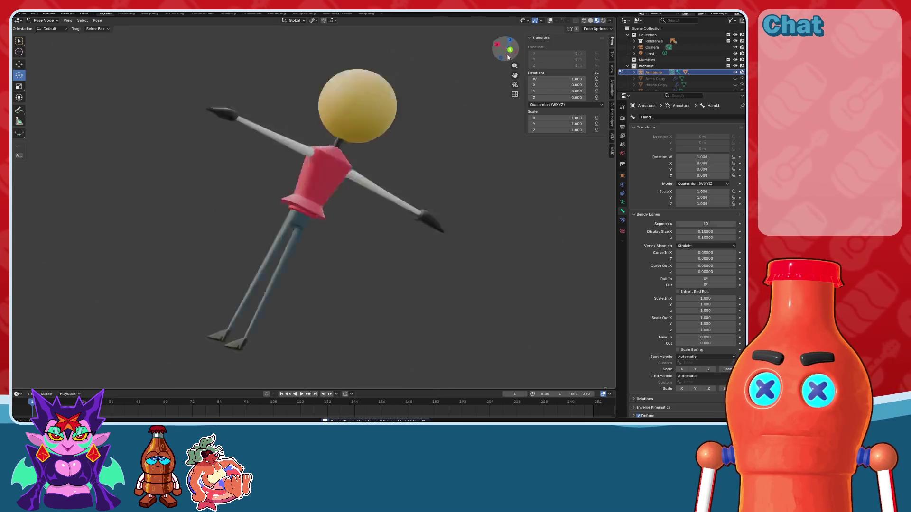
scroll(435, 170, "up", 1)
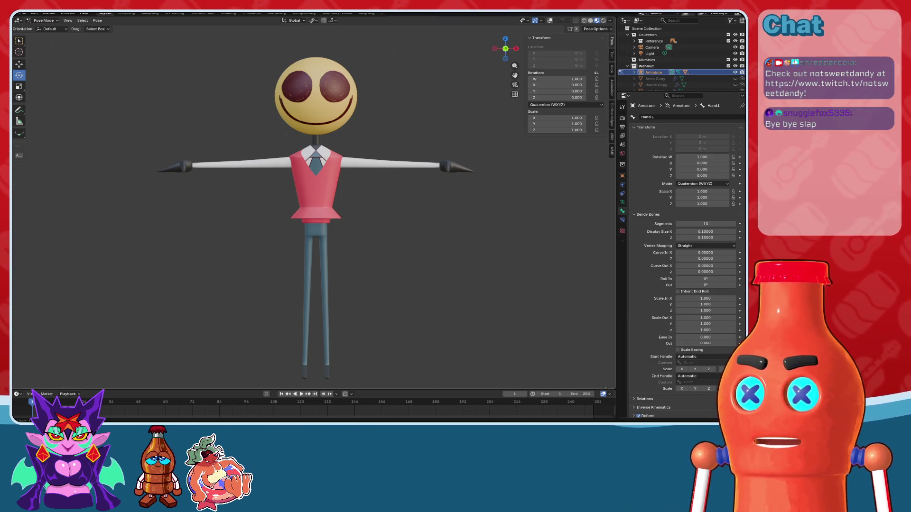
scroll(351, 282, "up", 5)
Step: Show the overlays again, give the Head bone a trial rotation, then clear it
middle_click_drag(403, 270, 475, 143)
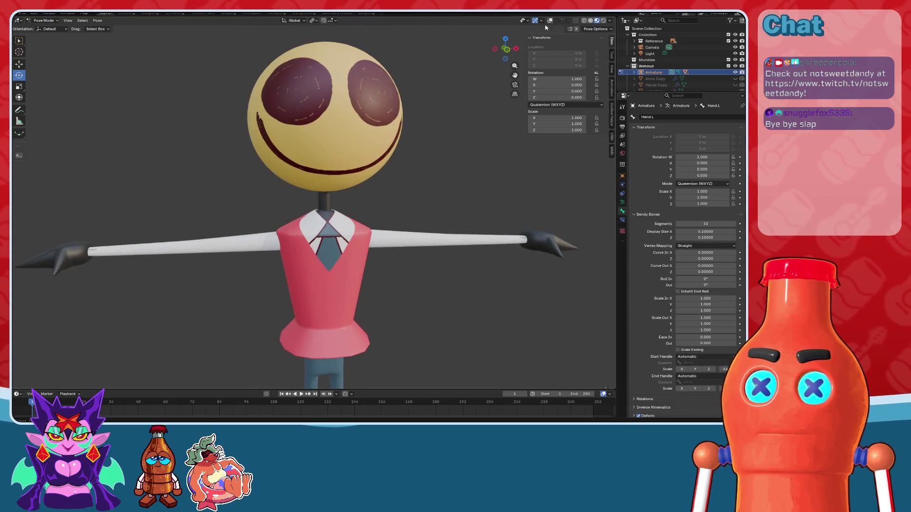
left_click(549, 21)
left_click(329, 52)
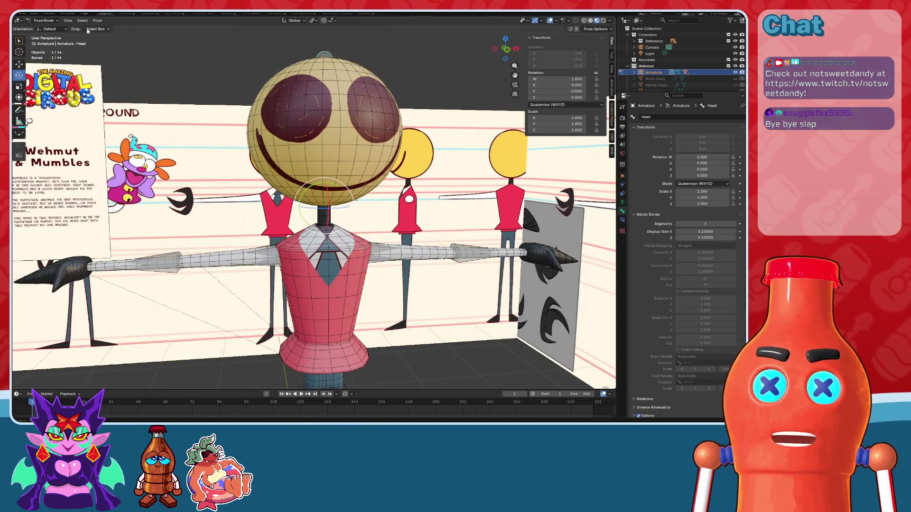
middle_click_drag(437, 118, 449, 103)
key("r")
key("r")
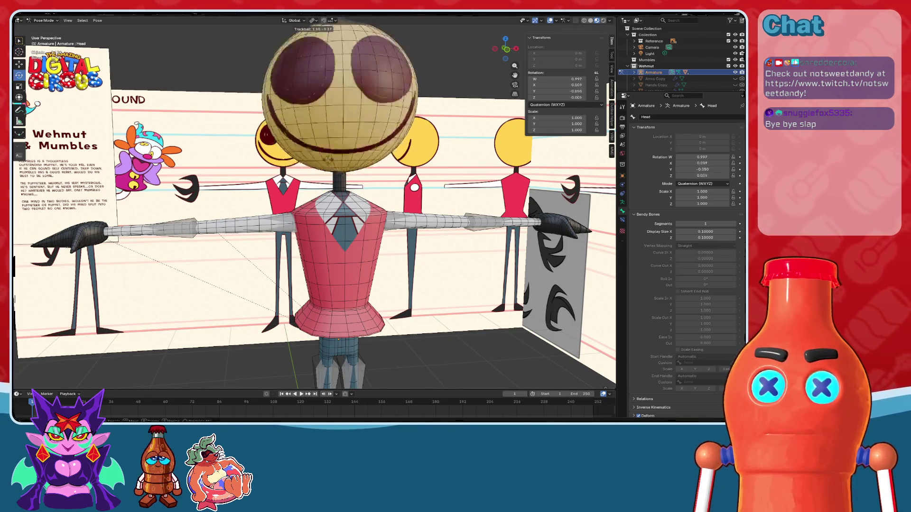
left_click(338, 188)
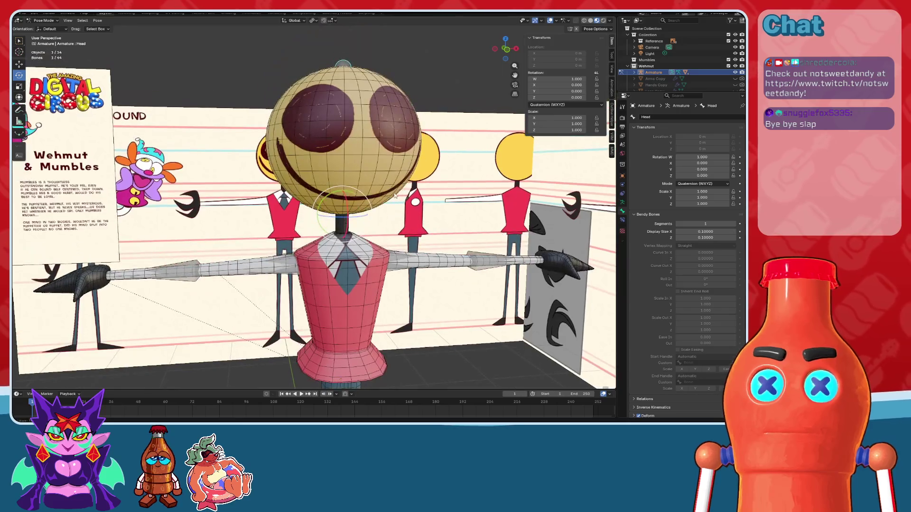
key("alt+r")
Step: Test free rotation and scaling of the head, cancel both, and restore overlays with Hand.L active
key("KP_Divide")
middle_click_drag(447, 158, 351, 242)
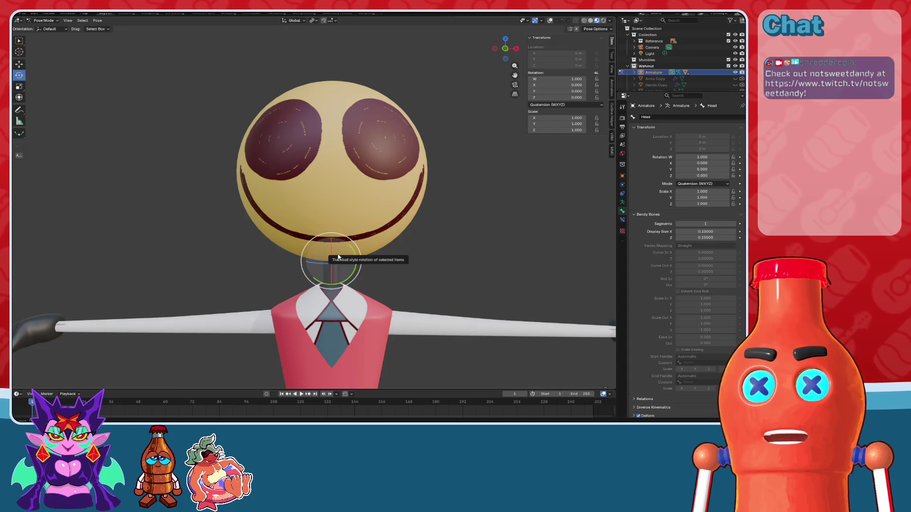
mouse_move(338, 258)
left_mouse_down()
mouse_move(342, 242)
mouse_move(332, 261)
mouse_move(377, 248)
left_mouse_up()
key("Escape")
key("s")
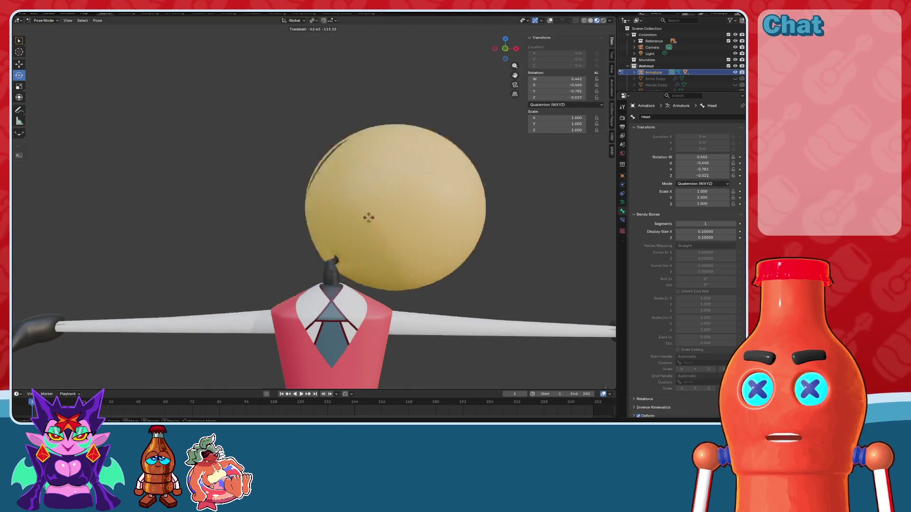
key("Escape")
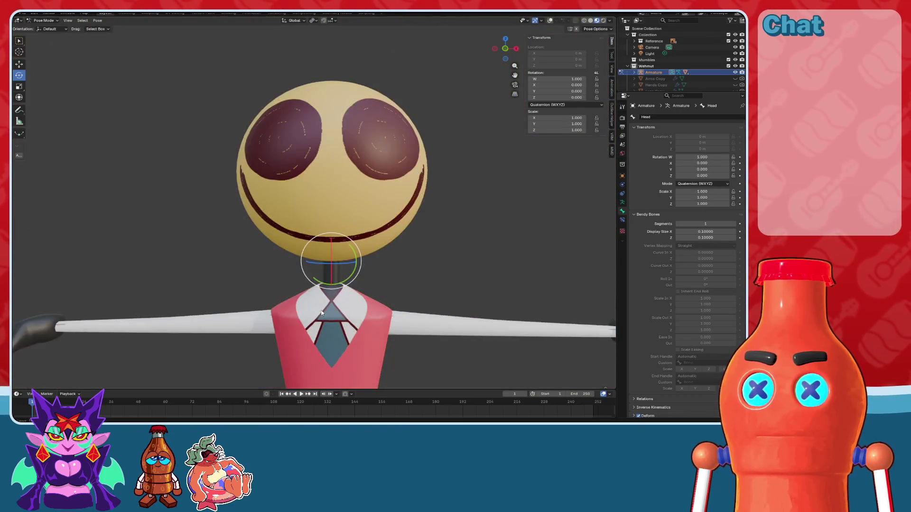
key("ctrl+z")
left_click(550, 21)
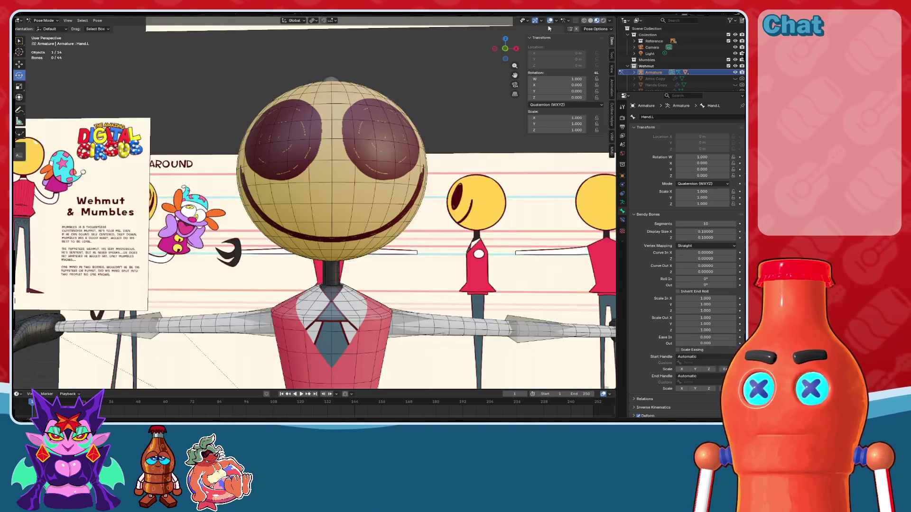
Step: View the right hand from above with bones shown through the mesh and select a finger bone
left_click(550, 21)
mouse_move(466, 155)
middle_mouse_down()
mouse_move(402, 163)
mouse_move(495, 64)
mouse_move(484, 175)
mouse_move(458, 157)
middle_mouse_up()
key("shift+alt+z")
key("KP_7")
scroll(383, 242, "up", 4)
middle_click_drag(383, 243, 250, 376)
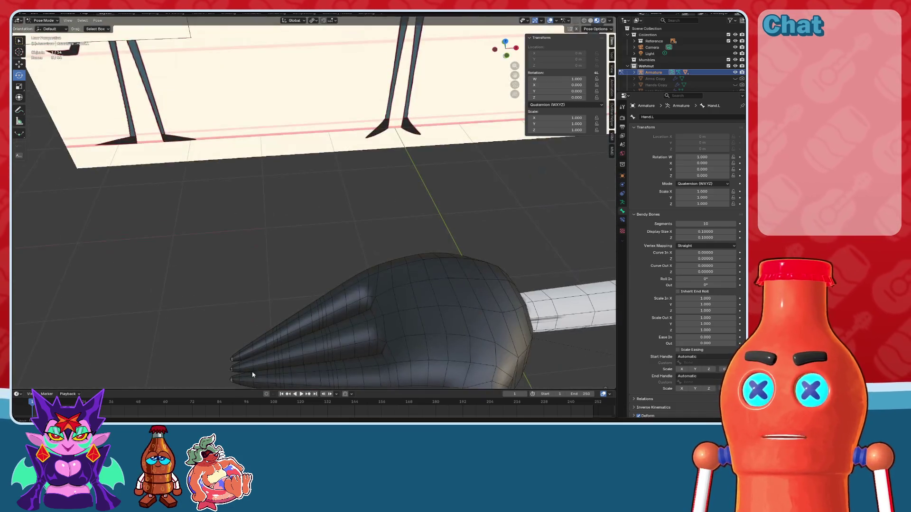
left_click(248, 385)
left_click(575, 21)
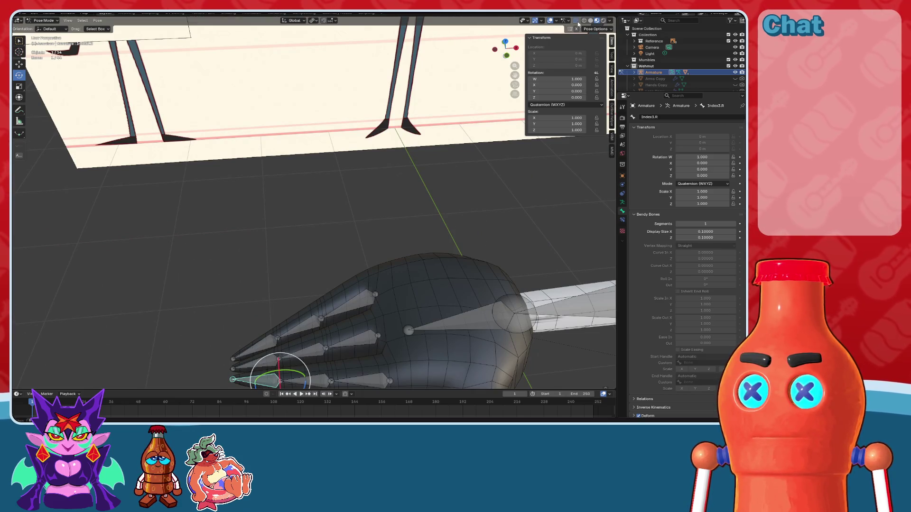
left_click(505, 42)
scroll(373, 202, "up", 2)
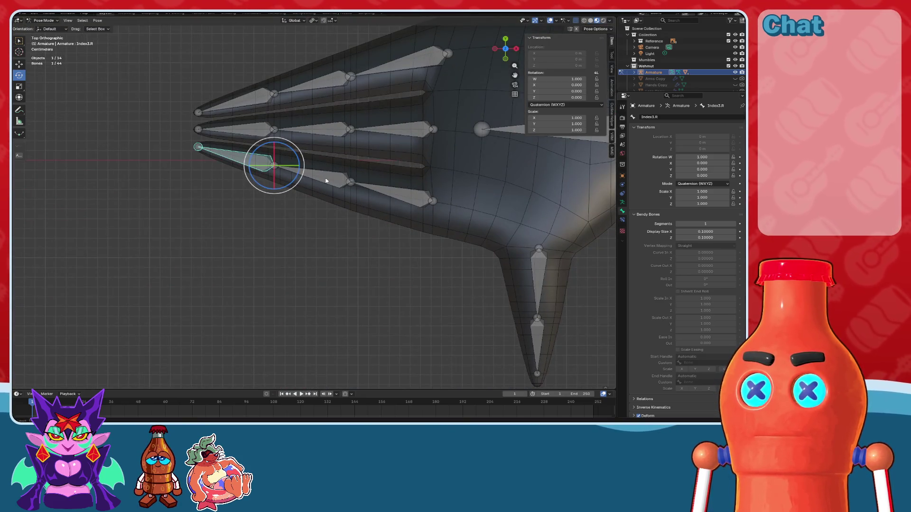
left_click(379, 195)
middle_click_drag(311, 201, 374, 171)
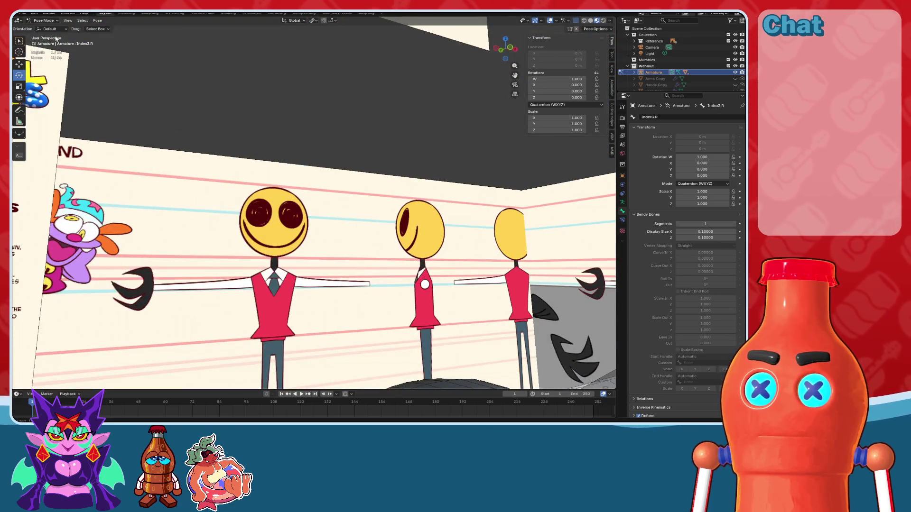
Step: Set Transform Orientation to Normal, test-bend the finger bone about X, then reset it
left_click(51, 29)
left_click(52, 59)
mouse_move(293, 150)
middle_mouse_down()
mouse_move(379, 186)
mouse_move(398, 151)
middle_mouse_up()
scroll(399, 152, "down", 2)
scroll(426, 142, "up", 1)
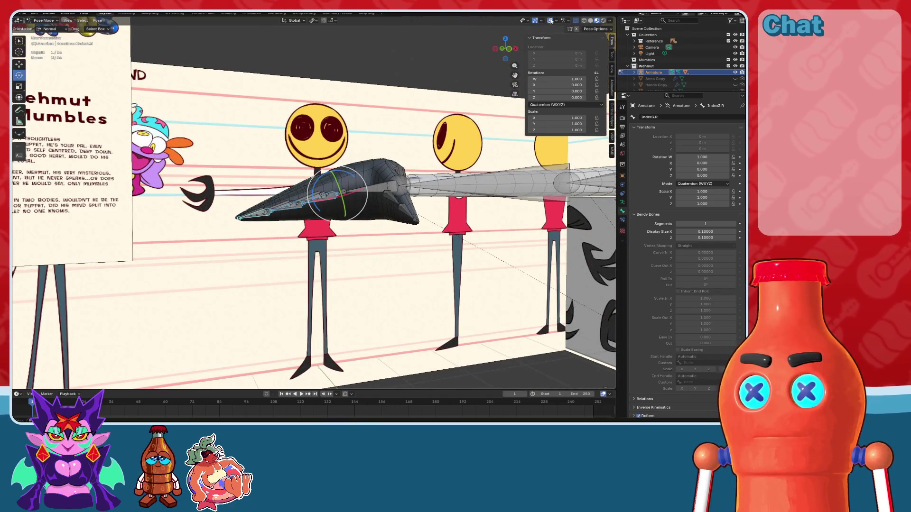
left_click(550, 21)
left_click_drag(326, 174, 327, 191)
mouse_move(327, 192)
middle_mouse_down()
mouse_move(404, 195)
mouse_move(320, 194)
mouse_move(370, 233)
middle_mouse_up()
mouse_move(332, 185)
left_mouse_down()
mouse_move(346, 193)
mouse_move(343, 213)
left_mouse_up()
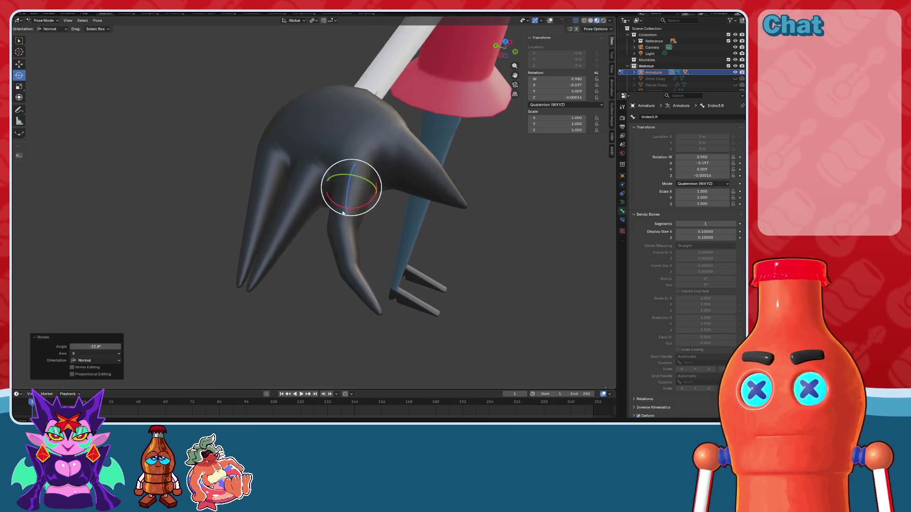
middle_click_drag(343, 213, 348, 183)
key("alt+r")
Step: Select Index1.R and bend it downward about its X axis
key("shift+alt+z")
left_click(336, 195)
left_click_drag(355, 191, 353, 199)
middle_click_drag(354, 199, 365, 195)
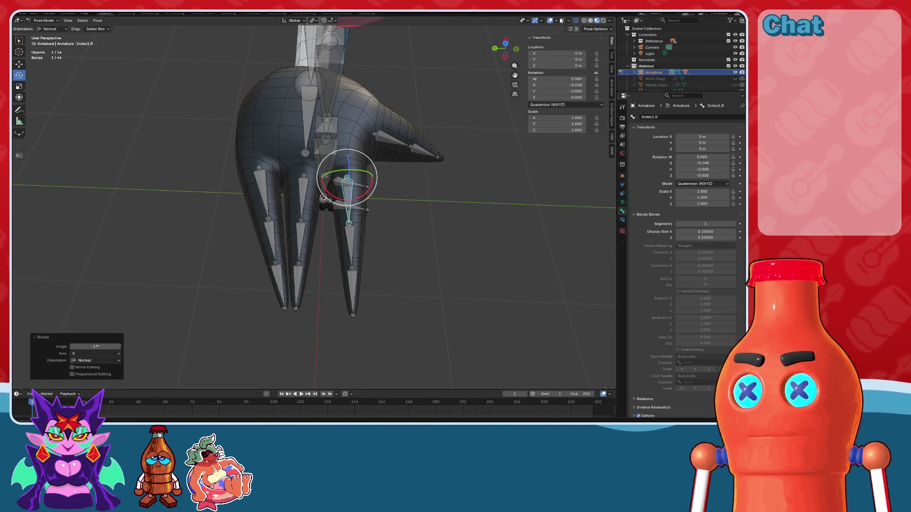
left_click(578, 22)
mouse_move(455, 92)
middle_mouse_down()
mouse_move(455, 156)
mouse_move(441, 163)
middle_mouse_up()
key("alt+r")
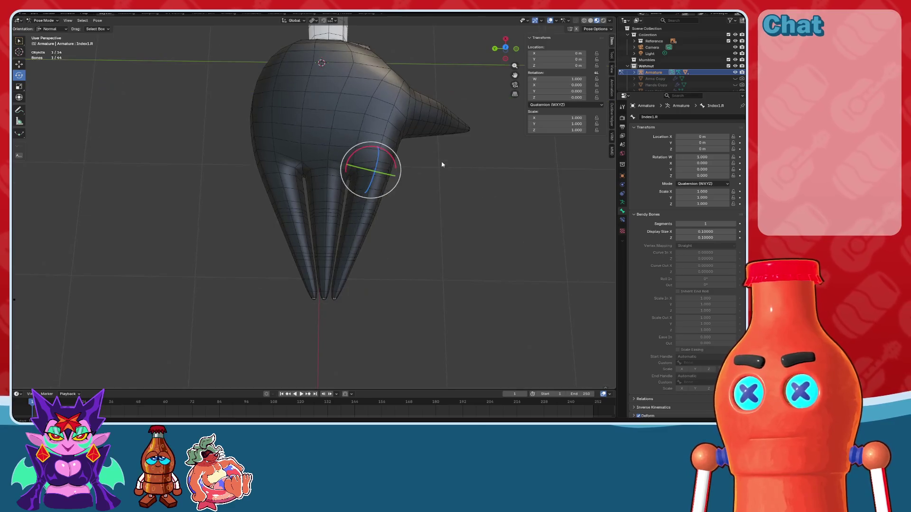
left_click_drag(351, 160, 307, 171)
Step: Select Pinky1.R and rotate it 12.7° about X
left_click(286, 185)
mouse_move(307, 172)
middle_mouse_down()
mouse_move(360, 179)
mouse_move(235, 77)
mouse_move(372, 184)
mouse_move(427, 163)
mouse_move(375, 125)
mouse_move(395, 102)
mouse_move(360, 162)
mouse_move(348, 160)
mouse_move(333, 200)
mouse_move(519, 40)
middle_mouse_up()
scroll(348, 160, "down", 5)
Step: Show bones through the mesh and test-bend the Upper Torso bone, cancelling the bend
scroll(349, 160, "up", 6)
left_click(351, 185)
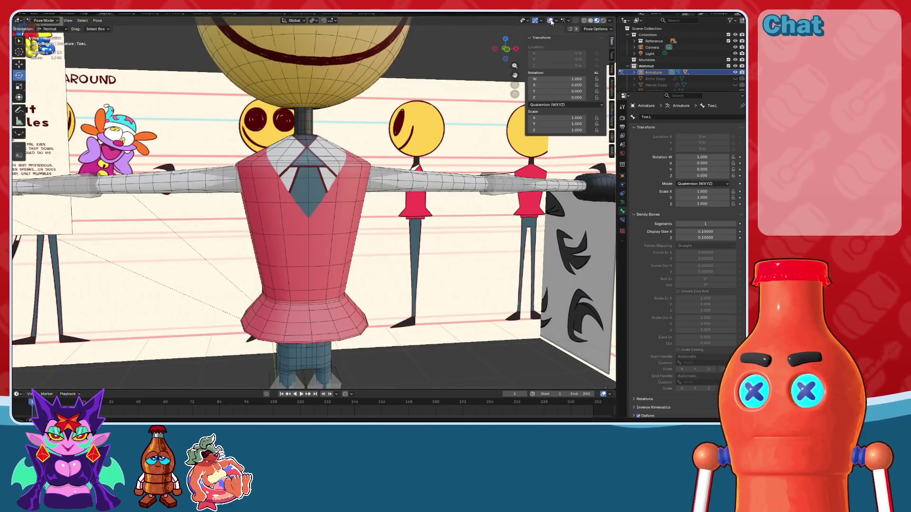
left_click(552, 21)
middle_click_drag(474, 95, 416, 173)
left_click(549, 20)
middle_click_drag(455, 119, 408, 176)
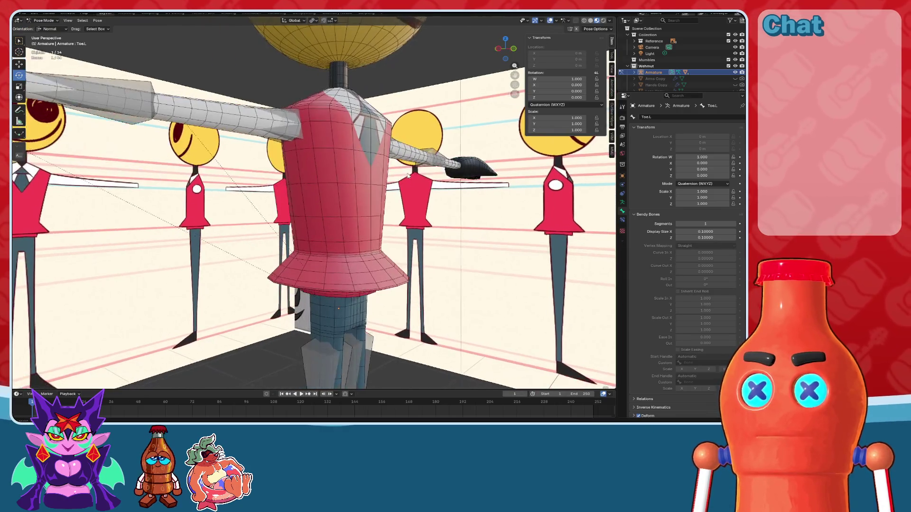
left_click(576, 20)
left_click(344, 221)
left_click(340, 120)
middle_click_drag(341, 120, 335, 164)
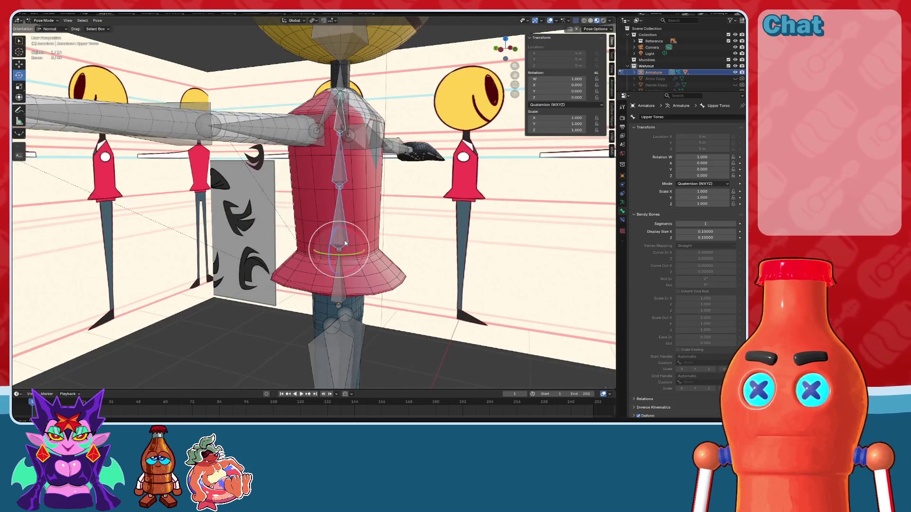
mouse_move(358, 254)
left_mouse_down()
mouse_move(353, 223)
mouse_move(333, 256)
mouse_move(353, 231)
left_mouse_up()
right_click(354, 231)
Step: Test-tip the Hips bone and cancel, then select Thigh.R and switch to Edit Mode
left_click(338, 294)
left_click_drag(340, 285, 355, 262)
right_click(355, 262)
middle_click_drag(355, 261, 341, 266)
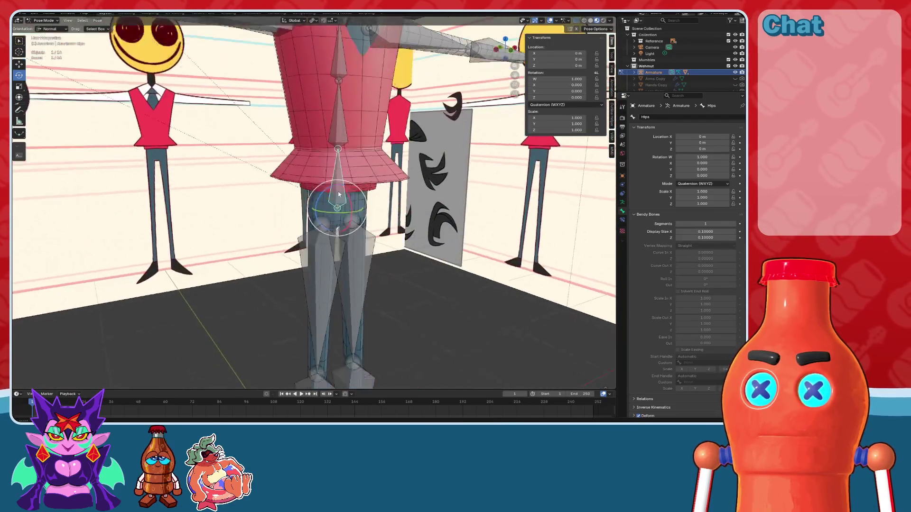
left_click(341, 265)
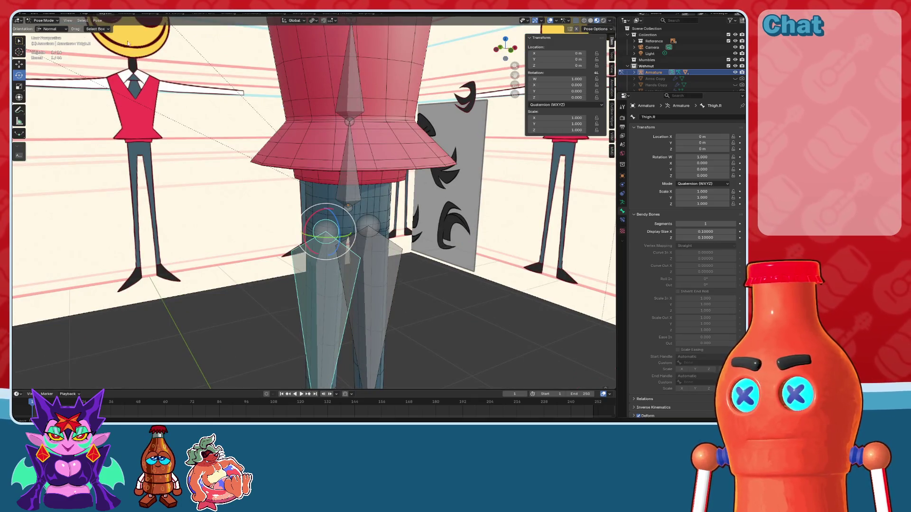
left_click(45, 35)
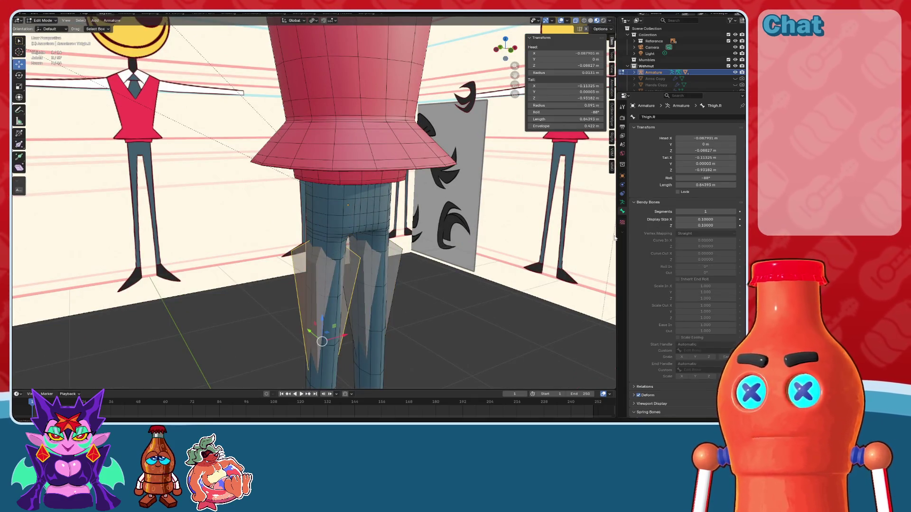
Step: Set Thigh.R's Bendy Bones Segments to 10
left_click(633, 203)
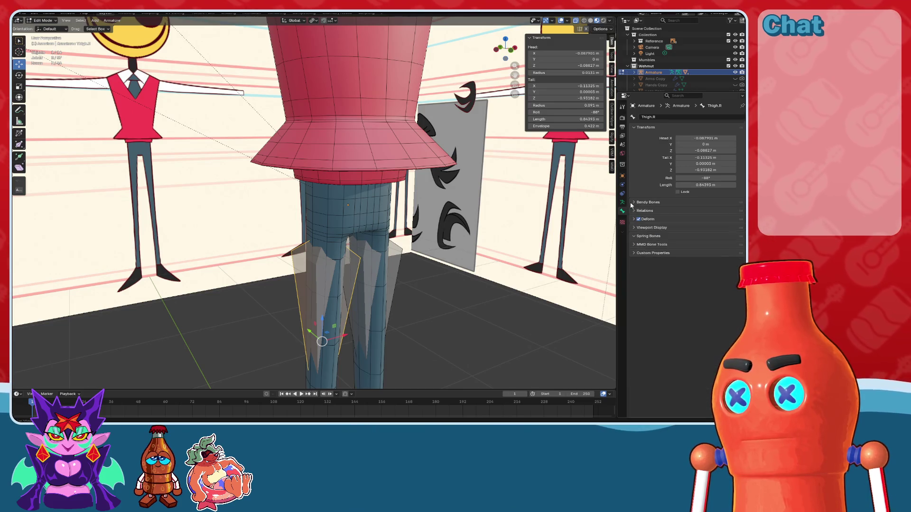
middle_click_drag(545, 185, 494, 167)
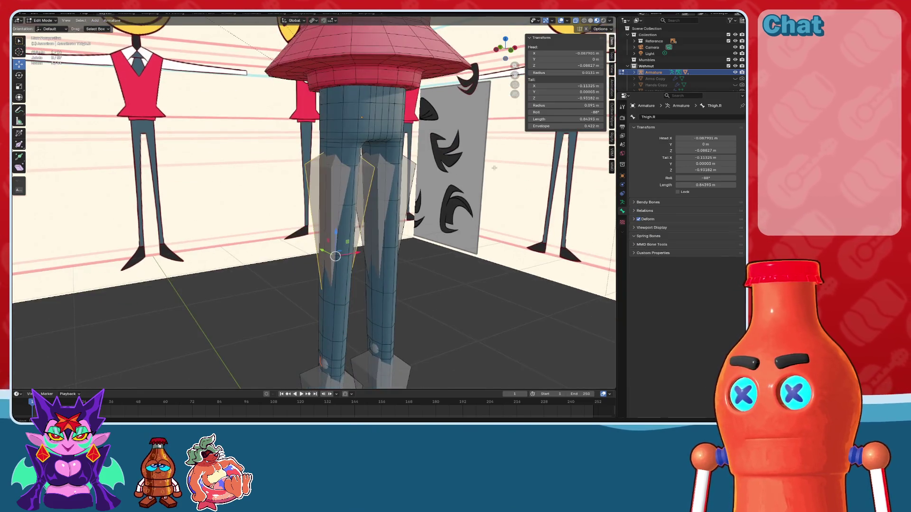
left_click(623, 222)
left_click(622, 212)
left_click(623, 222)
left_click(623, 212)
left_click(667, 202)
left_click(710, 212)
key("Return")
Step: Set Bendy Bones Segments to 10 for Thigh.L, Calf.R and Calf.L
left_click(375, 214)
left_click(707, 212)
type("0")
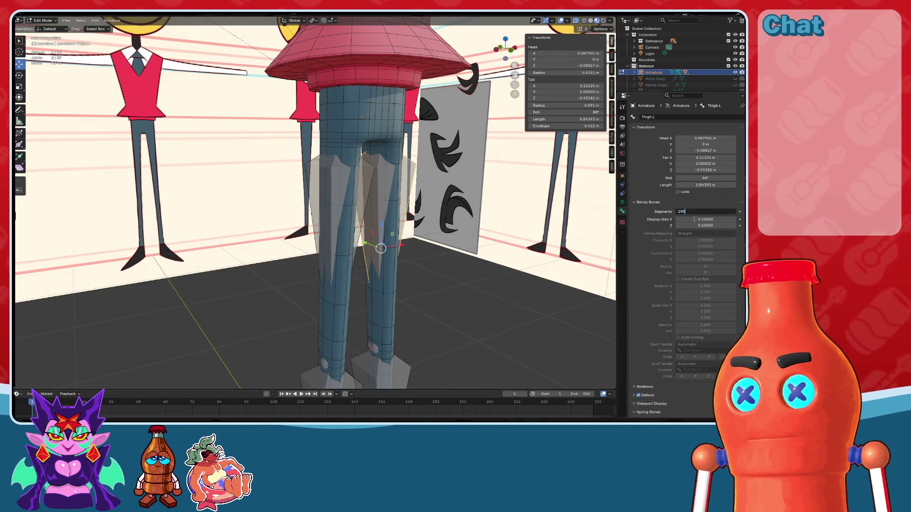
key("BackSpace")
type("0")
key("Return")
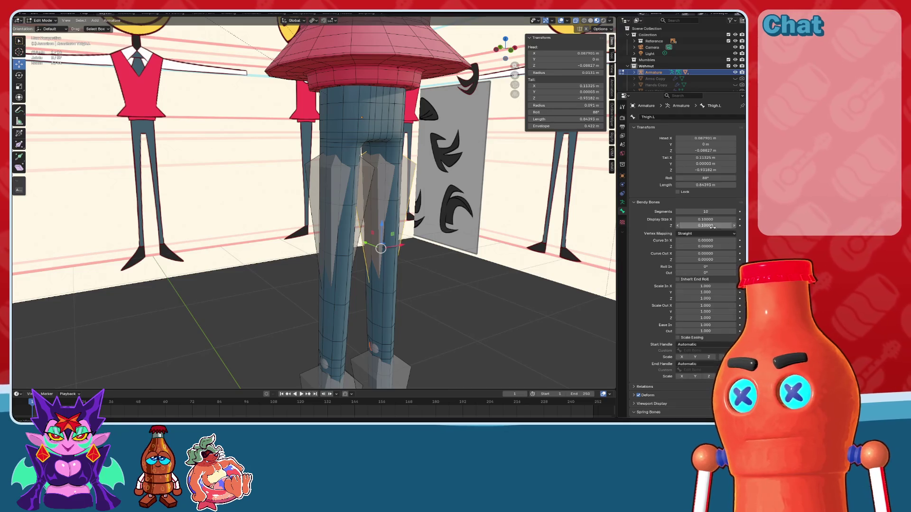
middle_click_drag(452, 321, 452, 237, "shift")
left_click(332, 304)
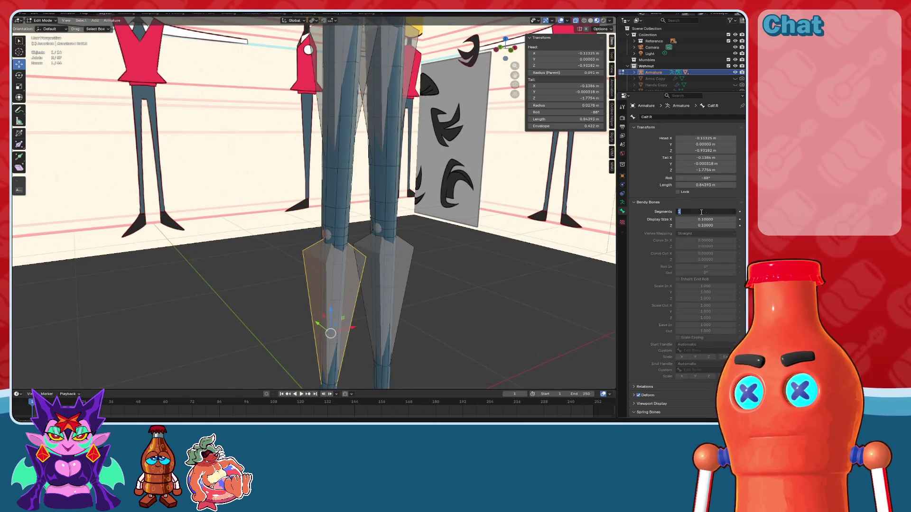
key("Return")
left_click(383, 294)
double_click(705, 211)
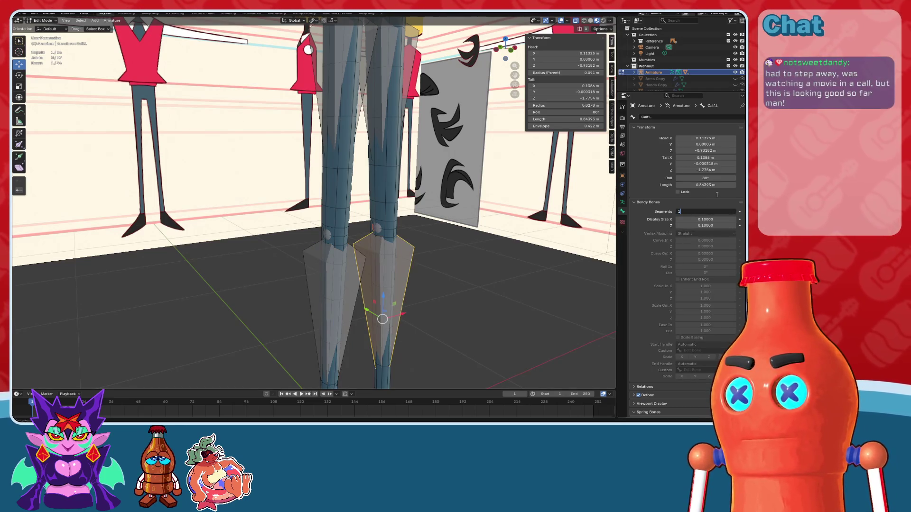
type("0")
key("Return")
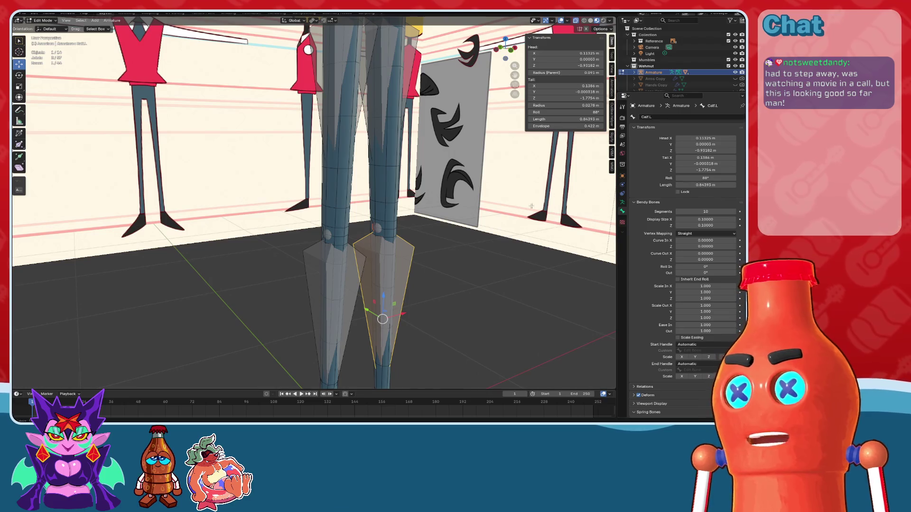
Step: Check the legs from a near-front view, select the mirrored right calf and frame both legs
scroll(531, 205, "down", 8)
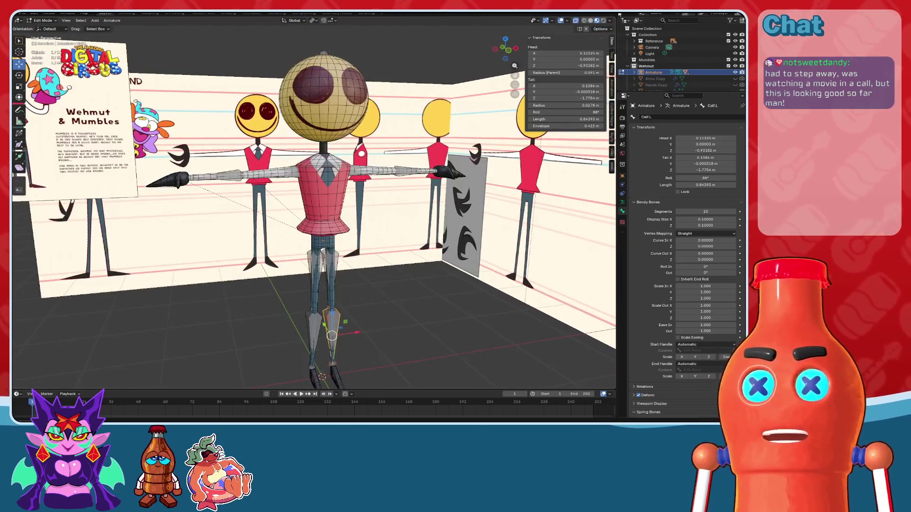
left_click(561, 21)
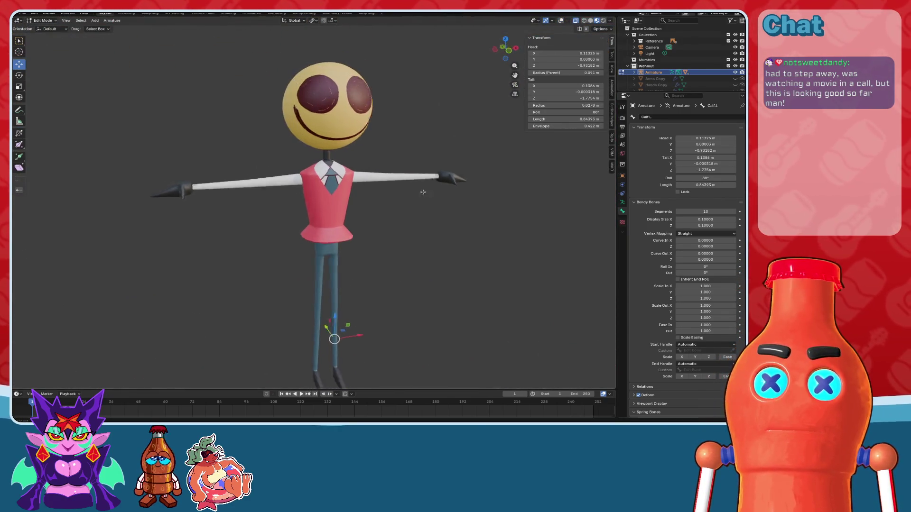
scroll(384, 276, "up", 4)
scroll(383, 276, "up", 5)
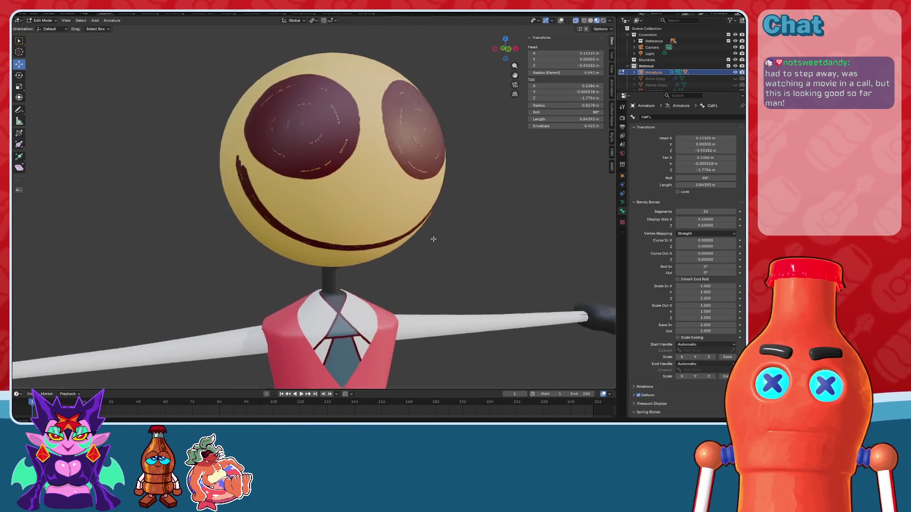
mouse_move(442, 236)
middle_mouse_down()
mouse_move(449, 226)
mouse_move(417, 234)
mouse_move(429, 233)
middle_mouse_up()
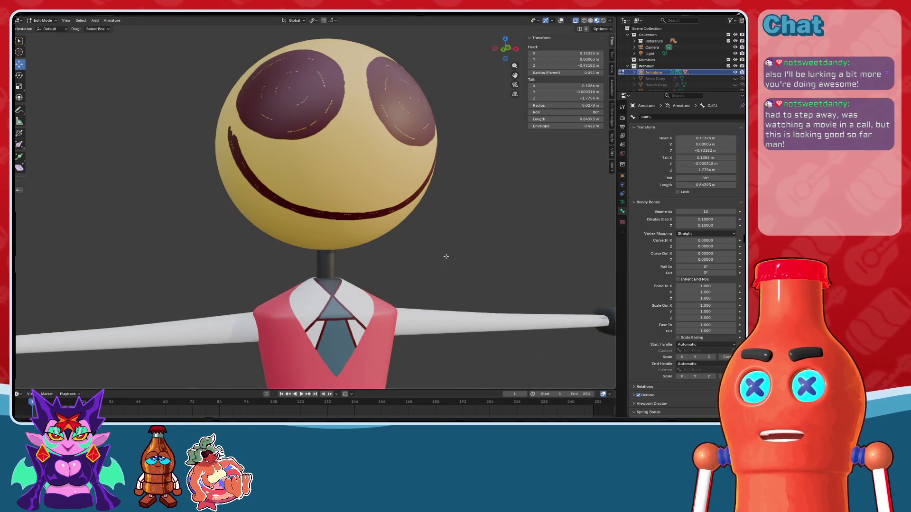
scroll(444, 245, "down", 7)
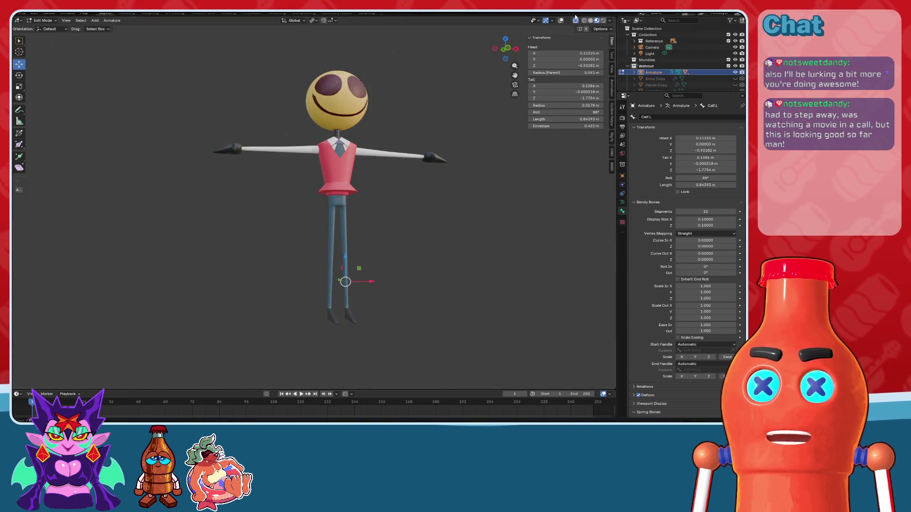
left_click(575, 19)
scroll(427, 188, "up", 8)
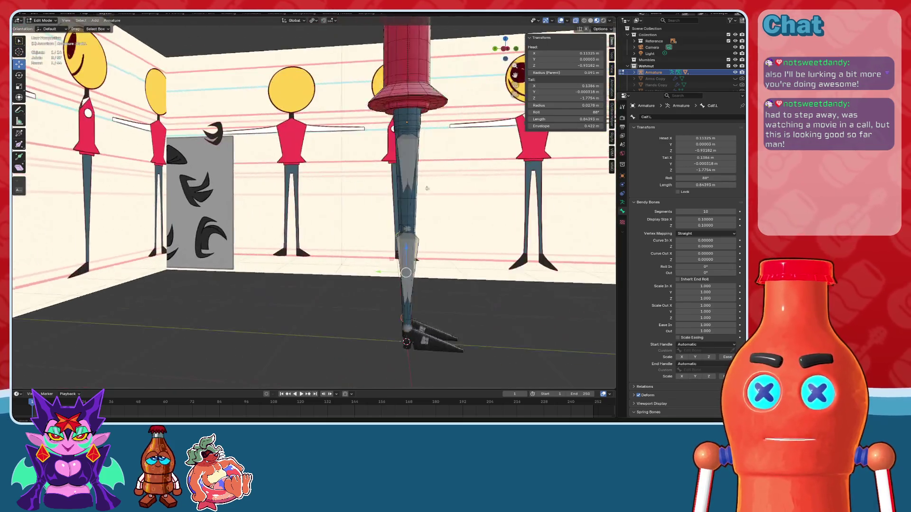
key("shift+ctrl+m")
key("KP_Decimal")
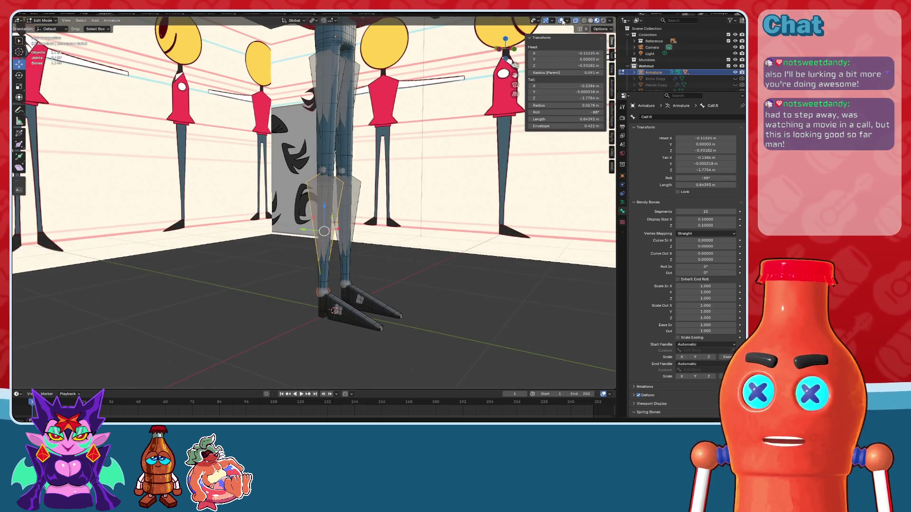
left_click(562, 21)
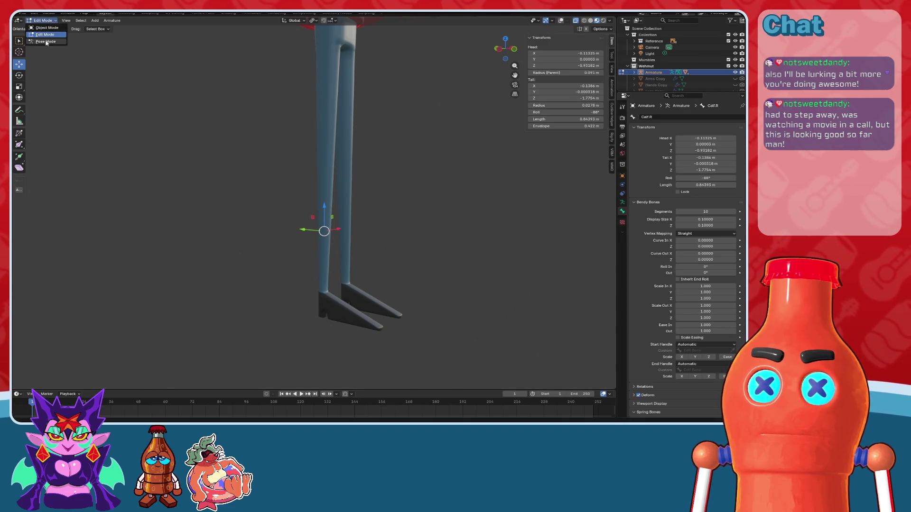
Step: Enter Pose Mode and test-rotate Calf.R, then cancel and reset its rotation
left_click(46, 41)
mouse_move(343, 157)
left_mouse_down()
mouse_move(351, 174)
mouse_move(338, 193)
mouse_move(321, 143)
mouse_move(343, 181)
mouse_move(343, 163)
mouse_move(334, 188)
mouse_move(343, 161)
left_mouse_up()
right_click(340, 160)
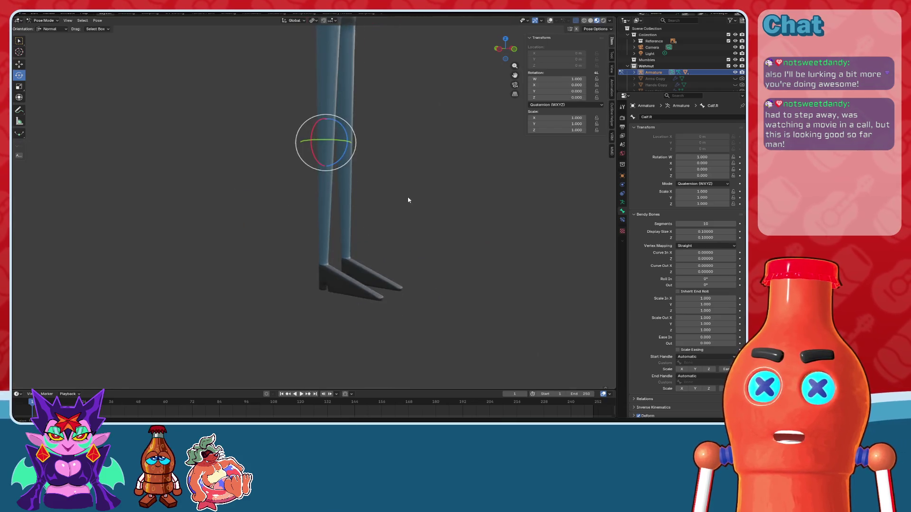
key("shift+alt+z")
Step: Select Toe.R and test-tilt it about 28° in side view, resetting and cancelling each bend
middle_click_drag(466, 185, 403, 214)
left_click(389, 261)
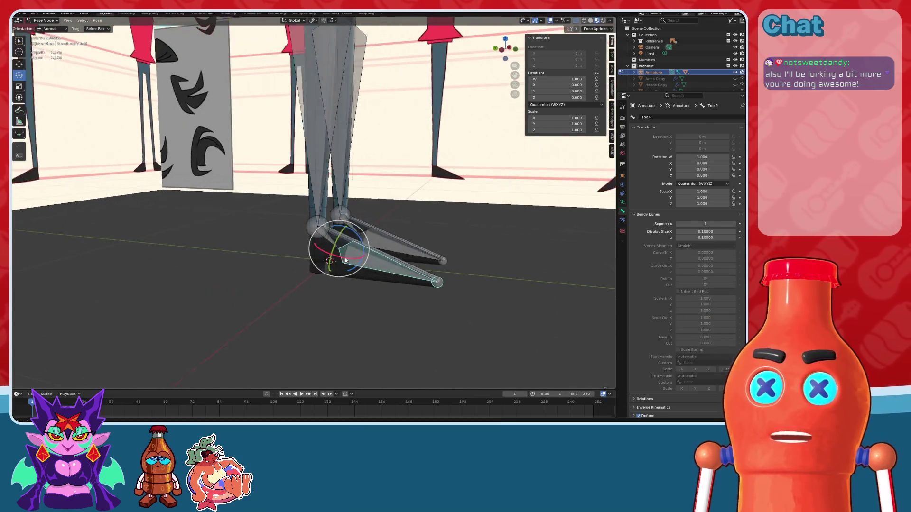
middle_click_drag(389, 261, 370, 266)
left_click_drag(368, 256, 369, 231)
scroll(369, 231, "up", 3)
middle_click_drag(369, 230, 403, 189)
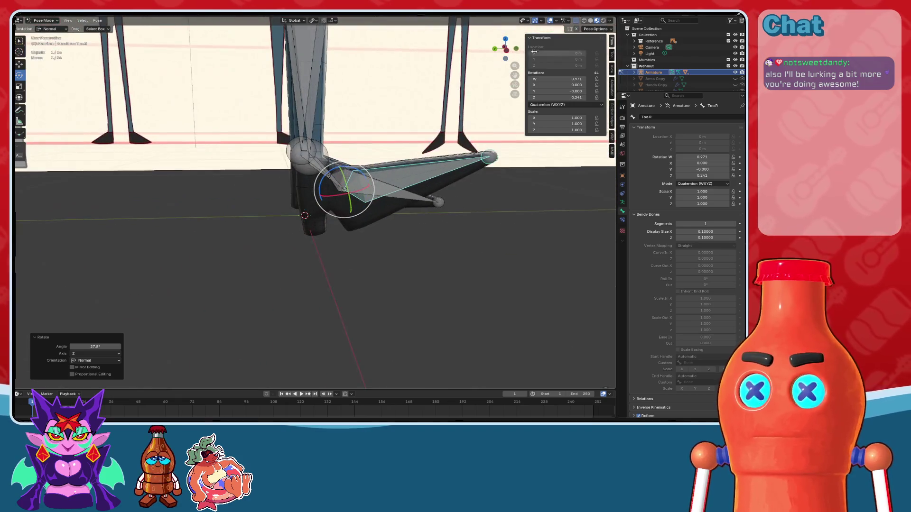
key("ctrl+KP_3")
scroll(432, 143, "up", 2)
left_click(550, 21)
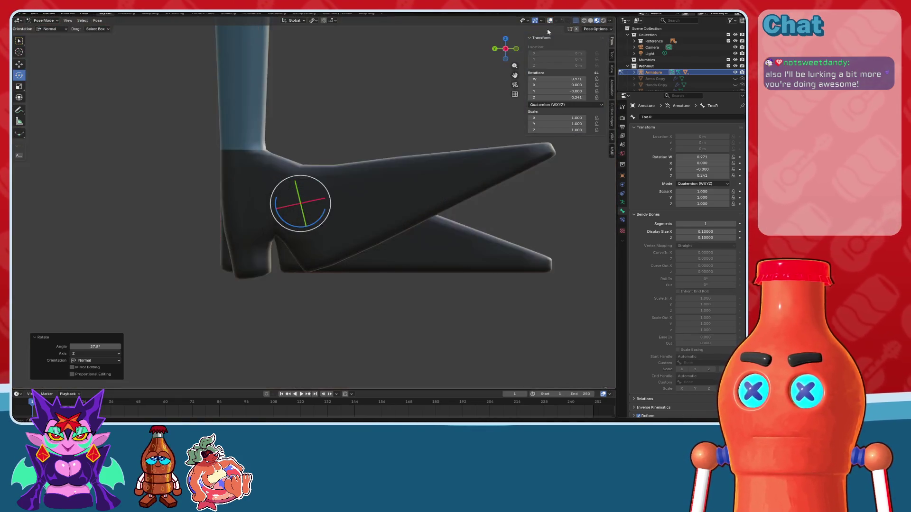
key("alt+r")
mouse_move(323, 216)
left_mouse_down()
mouse_move(329, 183)
mouse_move(337, 246)
mouse_move(324, 291)
left_mouse_up()
right_click(323, 290)
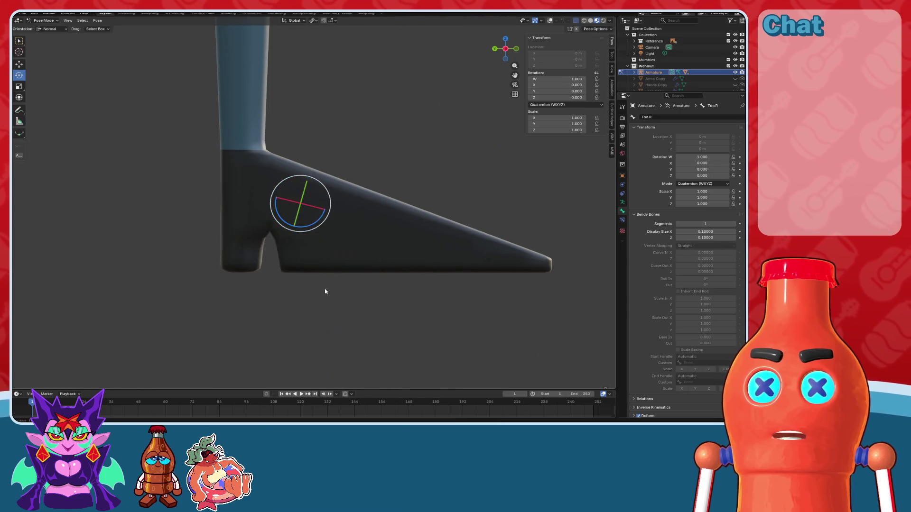
Step: Test-bend Toe.R about 32° with both legs in view, then cancel it
scroll(326, 290, "up", 3)
mouse_move(343, 258)
middle_mouse_down()
mouse_move(349, 222)
mouse_move(333, 225)
mouse_move(344, 228)
middle_mouse_up()
mouse_move(323, 177)
left_mouse_down()
mouse_move(315, 173)
mouse_move(315, 186)
mouse_move(311, 169)
mouse_move(322, 187)
mouse_move(319, 154)
mouse_move(322, 187)
mouse_move(317, 161)
mouse_move(309, 188)
left_mouse_up()
right_click(309, 188)
Step: Test-bend Toe.R about 50° and Foot.R at the ankle, cancelling and undoing both
mouse_move(325, 179)
middle_mouse_down()
mouse_move(372, 189)
mouse_move(334, 161)
middle_mouse_up()
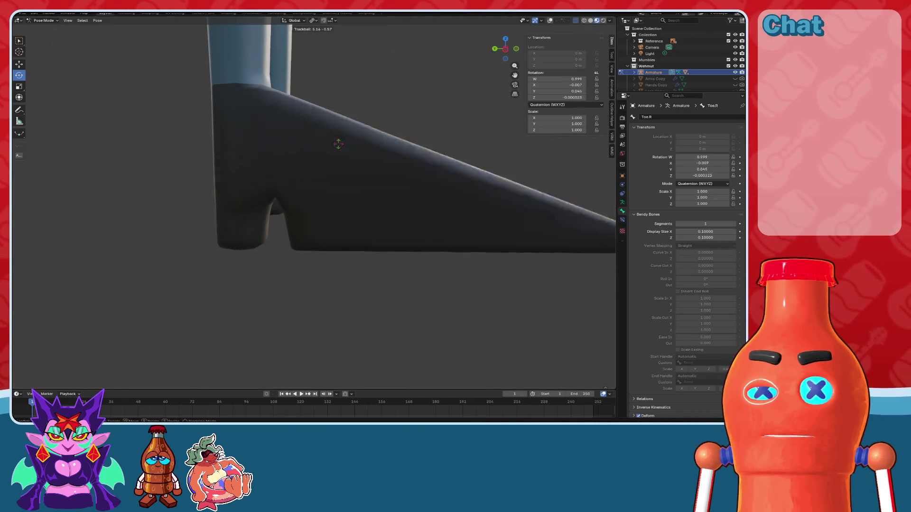
mouse_move(337, 154)
left_mouse_down()
mouse_move(348, 137)
mouse_move(340, 109)
left_mouse_up()
right_click(341, 110)
mouse_move(341, 109)
middle_mouse_down()
mouse_move(332, 157)
mouse_move(376, 240)
mouse_move(554, 38)
middle_mouse_up()
left_click(550, 20)
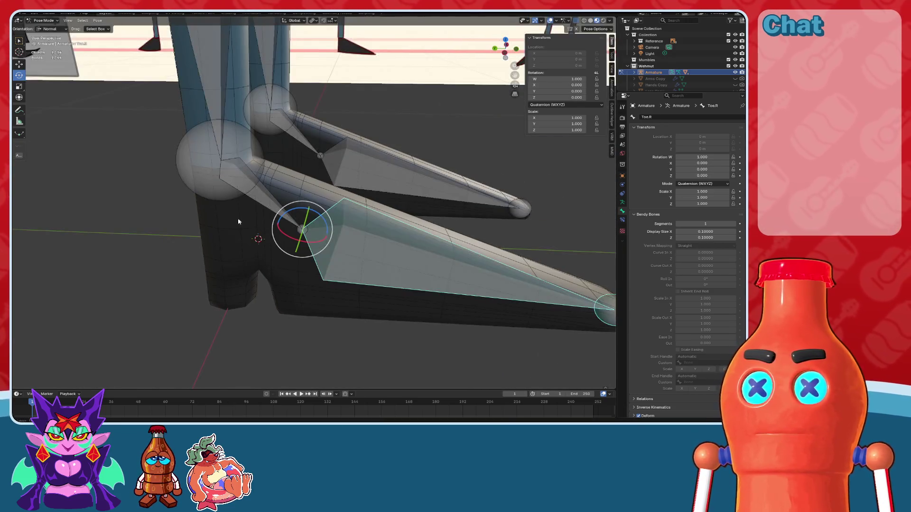
left_click(238, 220)
middle_click_drag(238, 220, 274, 180)
mouse_move(281, 106)
left_mouse_down()
mouse_move(289, 143)
mouse_move(304, 115)
left_mouse_up()
key("ctrl+z")
middle_click_drag(304, 115, 308, 147)
Step: Set Calf.R to 1 bendy segment, then test-rotate Foot.R about 18° and reset it
left_click(268, 119)
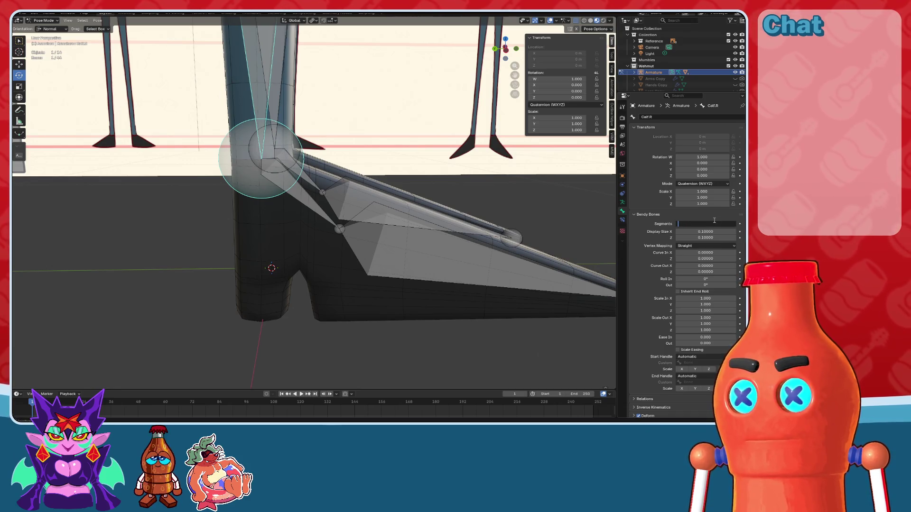
key("Return")
left_click(322, 198)
mouse_move(292, 154)
left_mouse_down()
mouse_move(289, 167)
mouse_move(296, 143)
mouse_move(290, 156)
mouse_move(284, 130)
mouse_move(284, 179)
left_mouse_up()
left_click(550, 20)
scroll(377, 128, "down", 3)
key("alt+r")
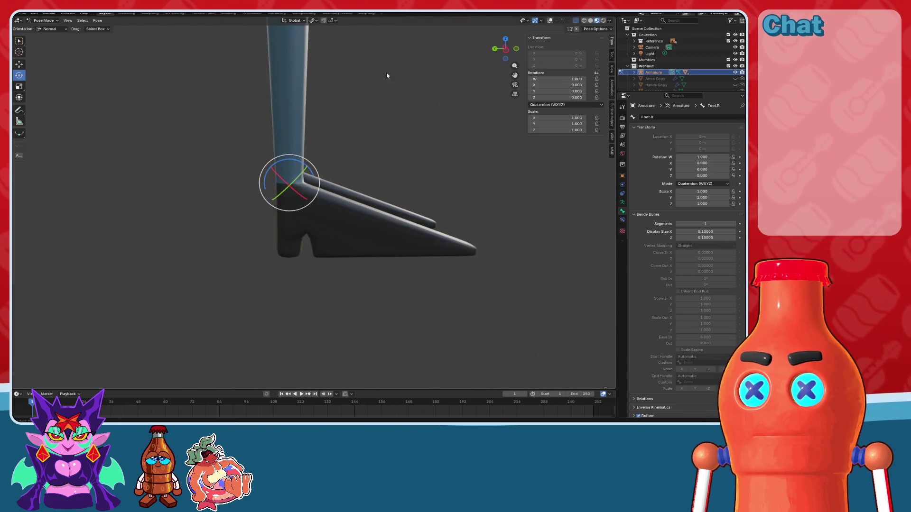
Step: Rotate Calf.R about −55.9° around Z so the lower leg bends back at the knee
scroll(387, 75, "down", 2)
middle_click_drag(386, 75, 380, 254, "shift")
scroll(380, 254, "up", 3)
left_click(550, 22)
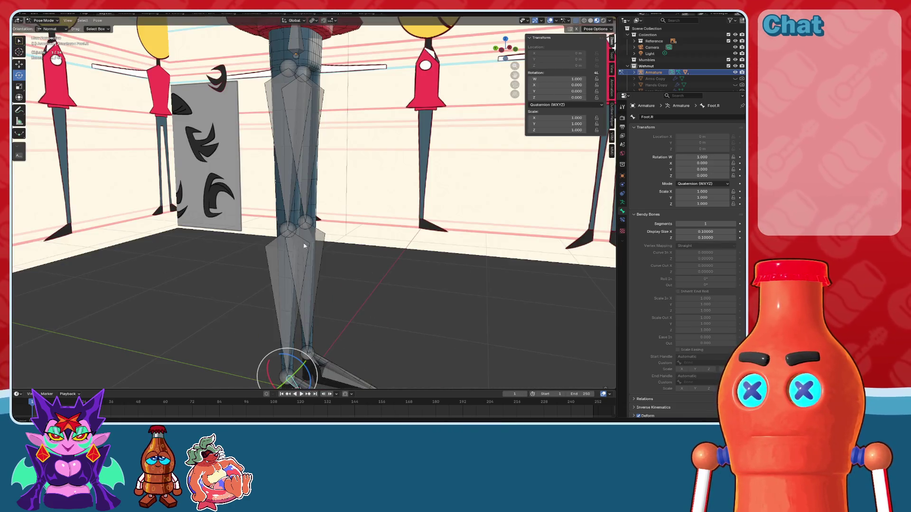
left_click(325, 192)
left_click_drag(321, 194, 315, 225)
left_click(550, 21)
mouse_move(427, 129)
middle_mouse_down()
mouse_move(425, 138)
mouse_move(399, 136)
mouse_move(615, 204)
middle_mouse_up()
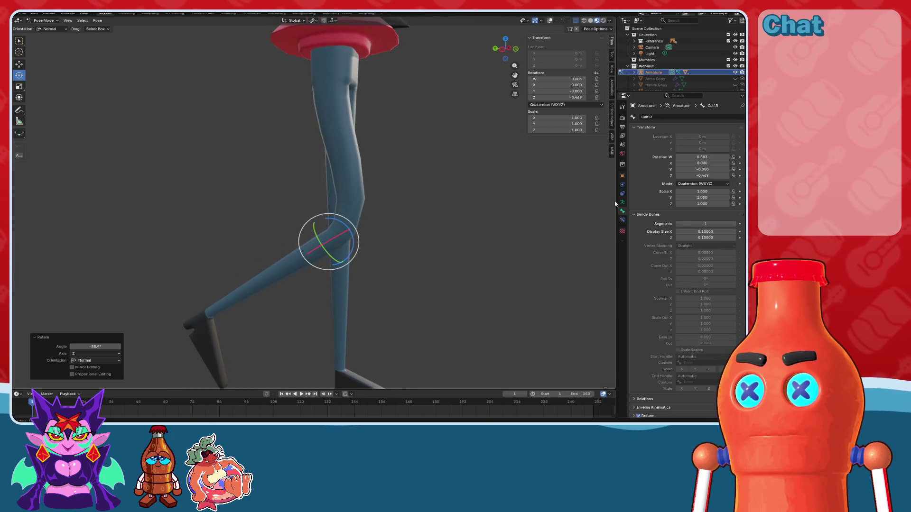
type("0")
Step: Give Calf.R and Foot.R 10 bendy-bone segments each
key("Return")
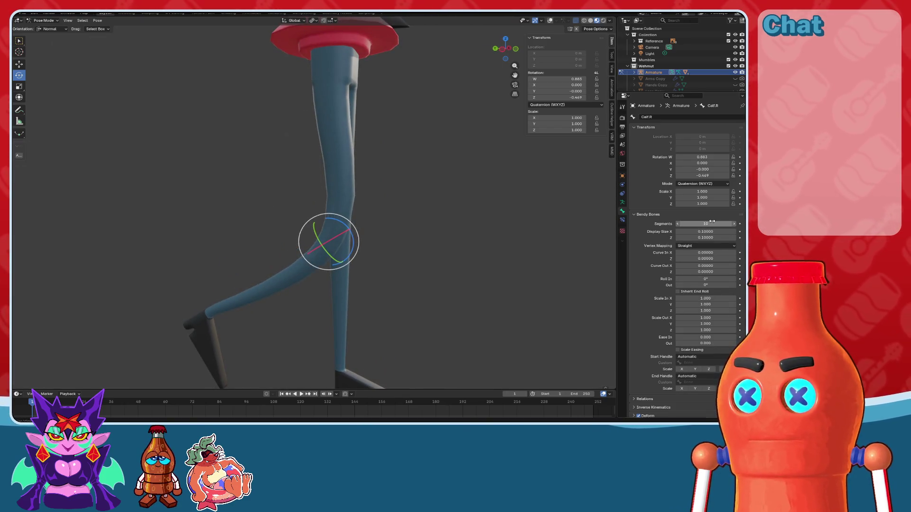
middle_click_drag(412, 342, 450, 228, "shift")
scroll(450, 227, "up", 3)
left_click(550, 22)
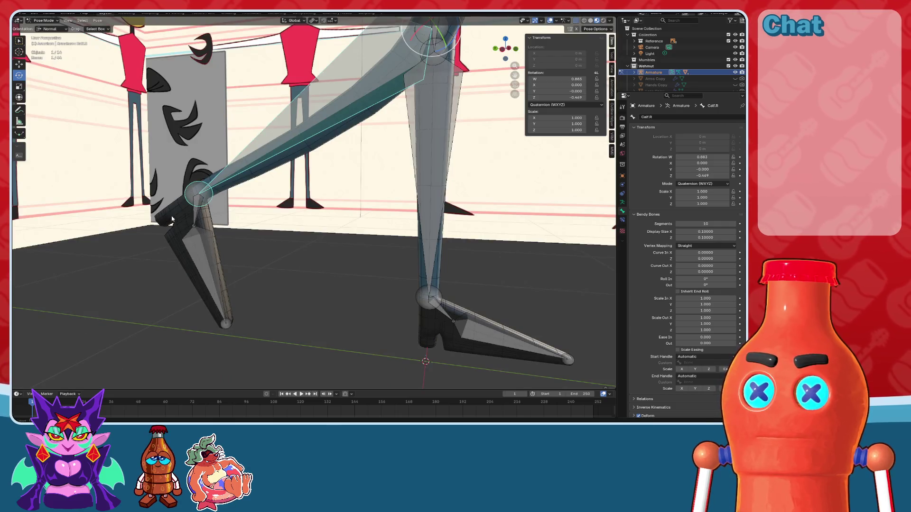
left_click(425, 219)
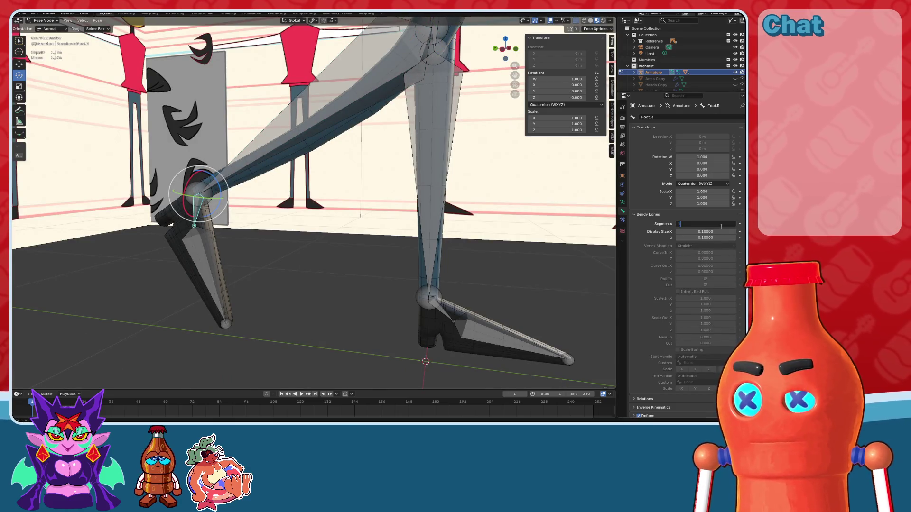
type("0")
key("Return")
Step: Test-rotate Foot.R and cancel, then enter 10 segments on the toe bone
key("r")
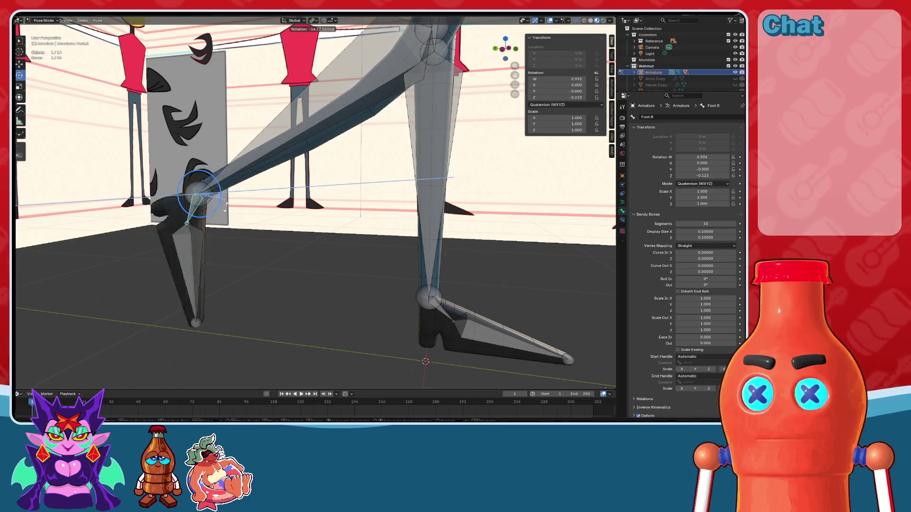
right_click(226, 207)
left_click(212, 216)
left_click(201, 255)
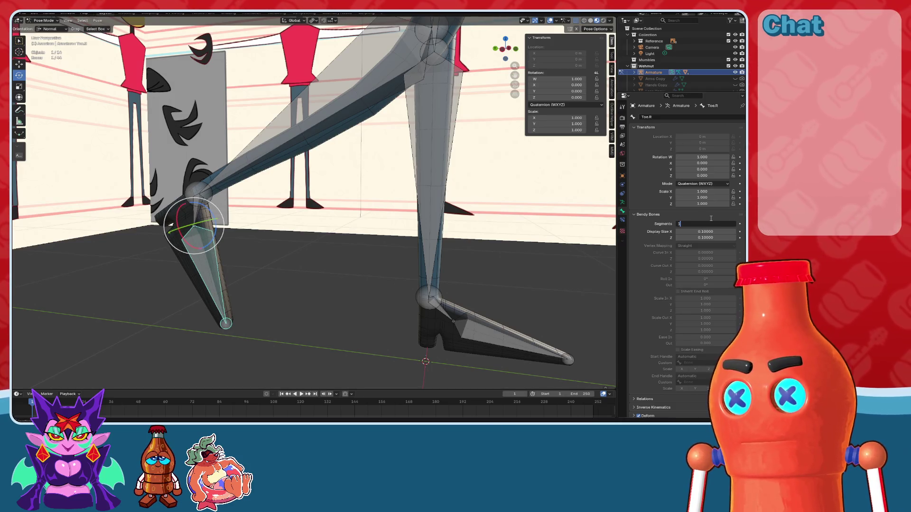
type("0")
key("Return")
key("KP_Decimal")
Step: Test-swing Toe.R, undo it, and set Toe.R back to 1 segment
left_click(300, 207)
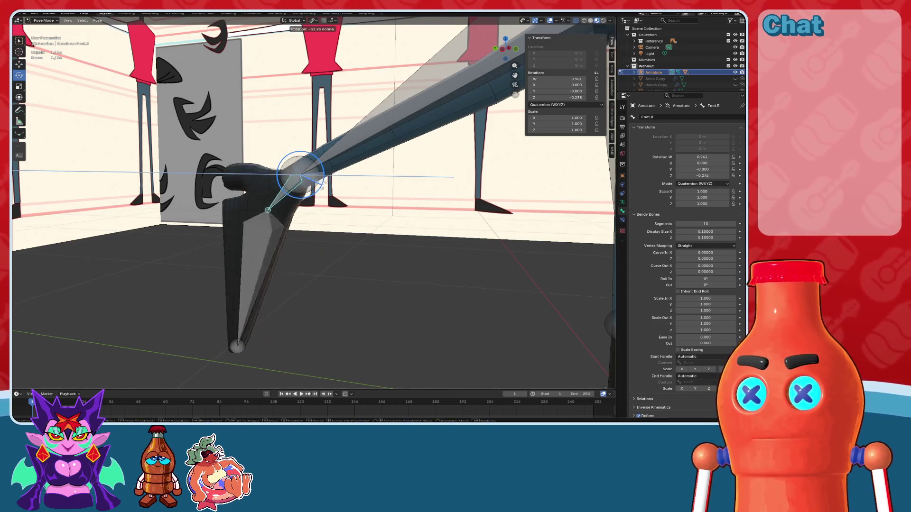
left_click(320, 221)
mouse_move(308, 210)
left_mouse_down()
mouse_move(265, 223)
mouse_move(294, 237)
mouse_move(310, 213)
left_mouse_up()
key("ctrl+z")
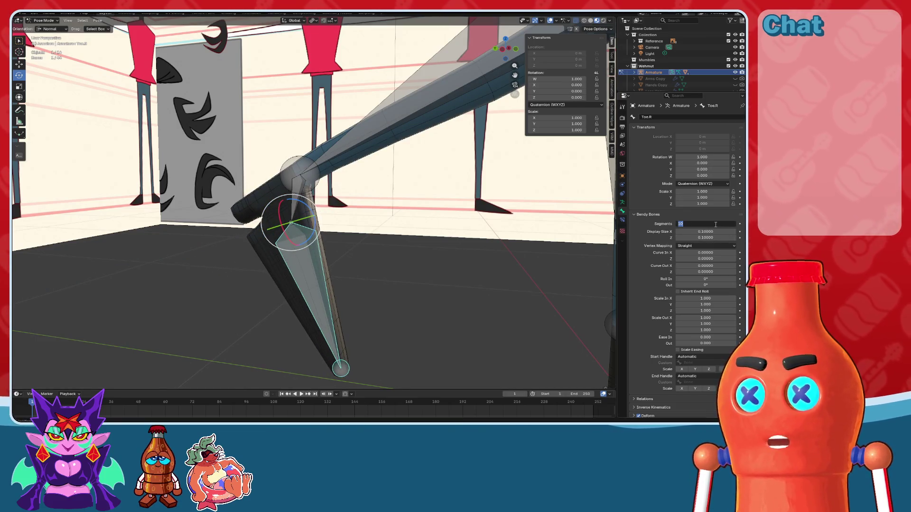
key("Return")
middle_click_drag(411, 277, 427, 247)
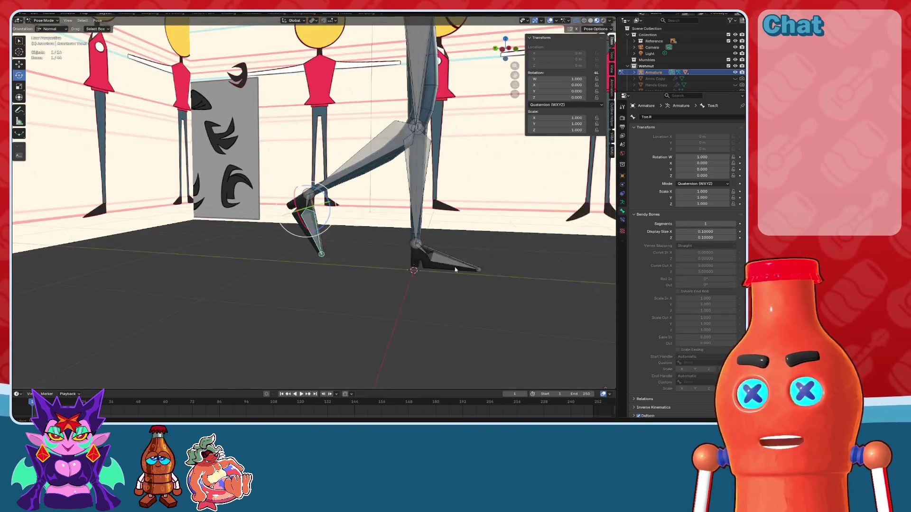
Step: Give Foot.L 10 bendy-bone segments
scroll(461, 240, "up", 5)
left_click(332, 250)
scroll(372, 233, "up", 3)
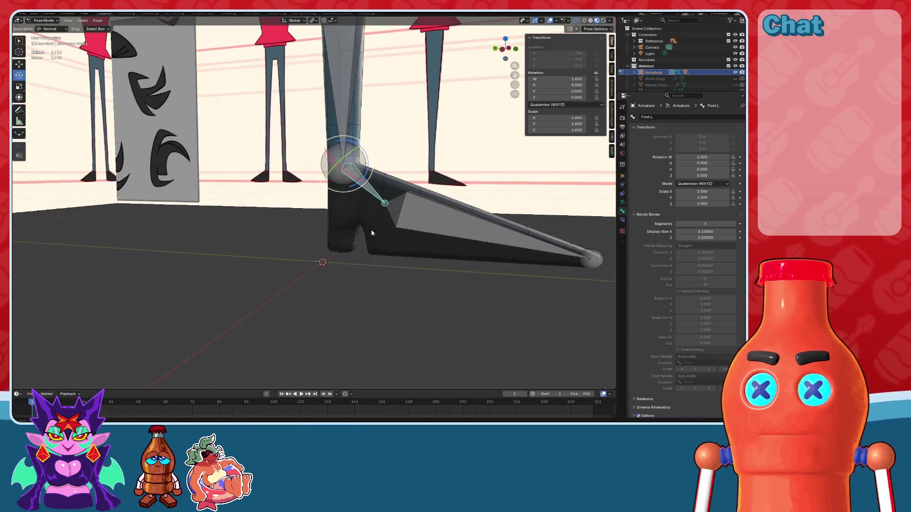
type("0")
key("Return")
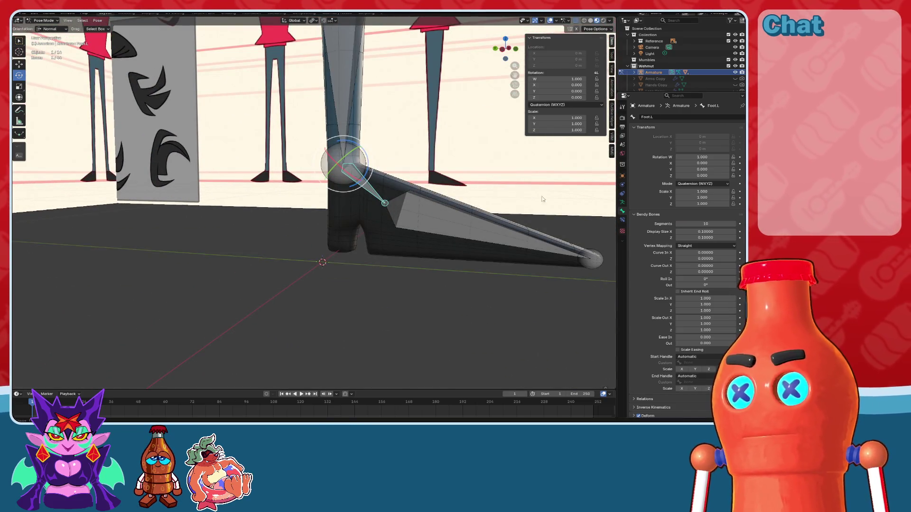
Step: Select Thigh.R from the front and start rotating it with R
left_click(335, 107)
scroll(454, 147, "down", 5)
mouse_move(454, 146)
middle_mouse_down()
mouse_move(433, 300)
mouse_move(317, 224)
mouse_move(374, 203)
middle_mouse_up()
left_click(317, 225)
scroll(318, 225, "up", 3)
left_click(329, 229)
scroll(293, 211, "up", 2)
middle_click_drag(292, 212, 351, 180)
left_click(351, 180)
key("r")
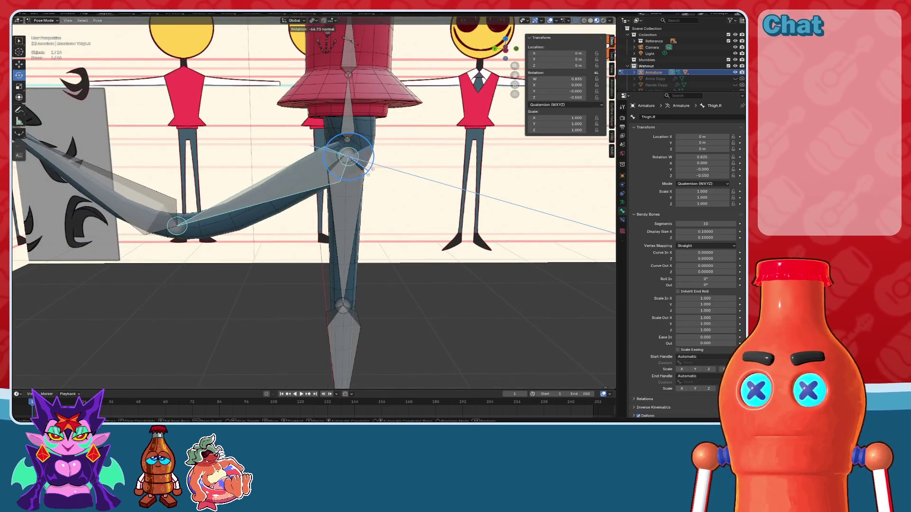
Step: Swing Thigh.R sideways several times, clearing with Alt+R, and cancel the last swing in front view
left_click(490, 91)
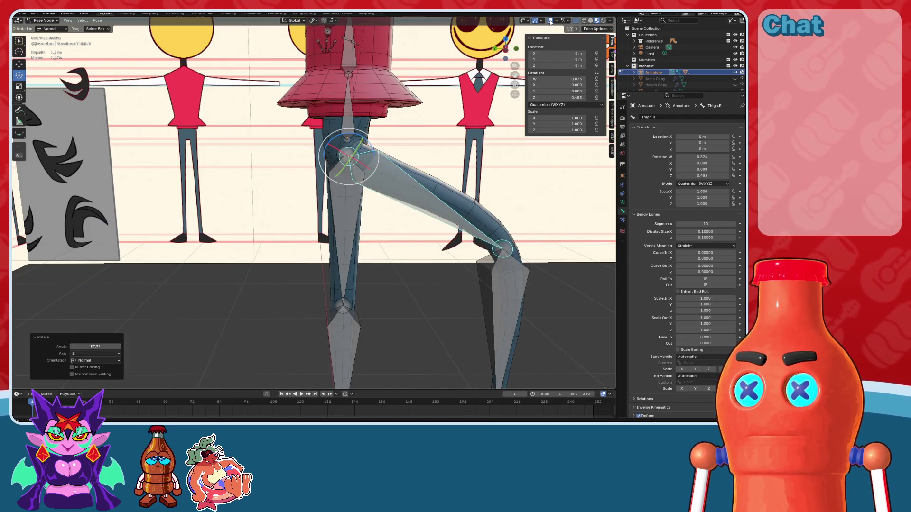
left_click(550, 21)
key("alt+r")
left_click_drag(367, 148, 332, 170)
key("alt+r")
mouse_move(332, 171)
middle_mouse_down()
mouse_move(346, 178)
mouse_move(355, 166)
middle_mouse_up()
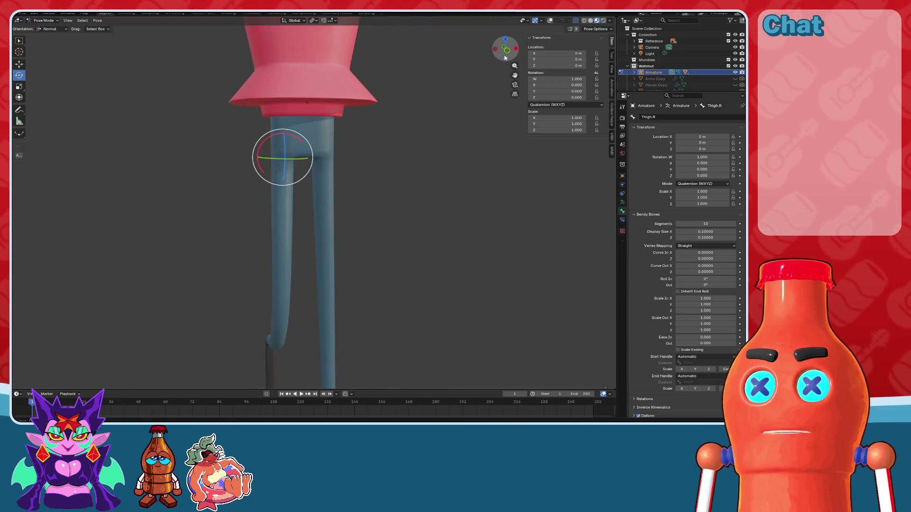
left_click(505, 57)
left_click(505, 42)
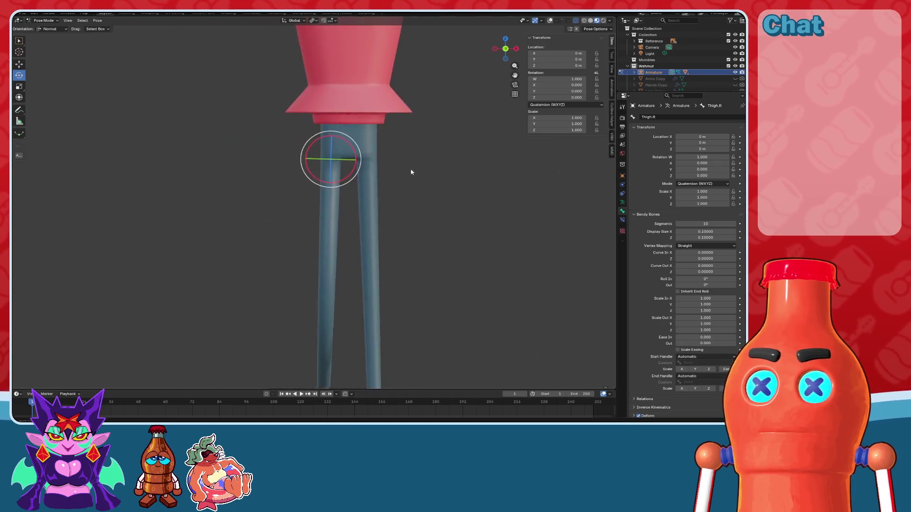
mouse_move(364, 133)
left_mouse_down()
mouse_move(359, 116)
mouse_move(348, 140)
mouse_move(362, 128)
mouse_move(339, 138)
left_mouse_up()
right_click(339, 137)
left_click(550, 21)
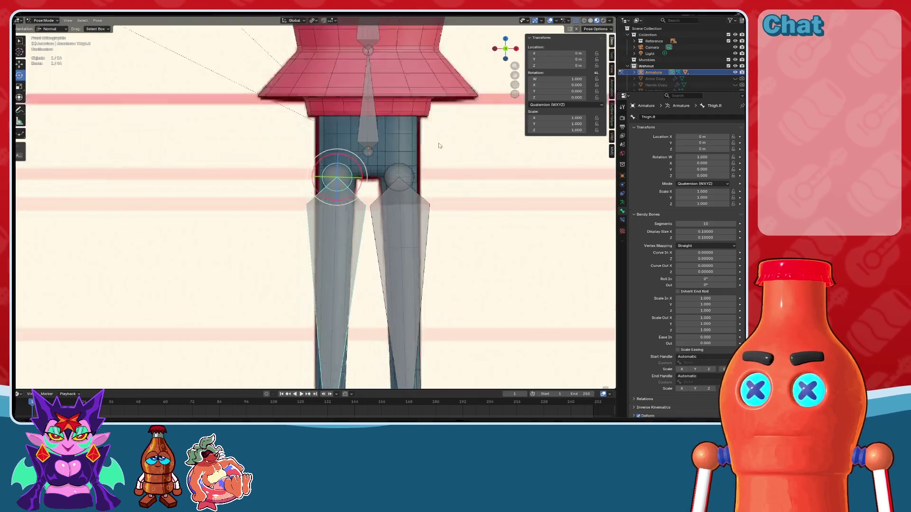
Step: Select the Hips bone, enter Edit Mode, and set a see-through view showing bones
scroll(374, 142, "up", 3)
left_click(374, 119)
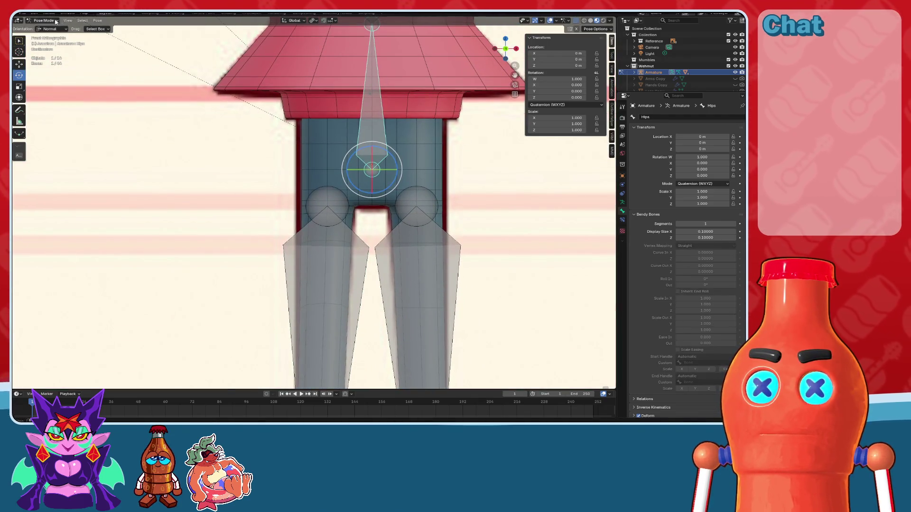
left_click(45, 34)
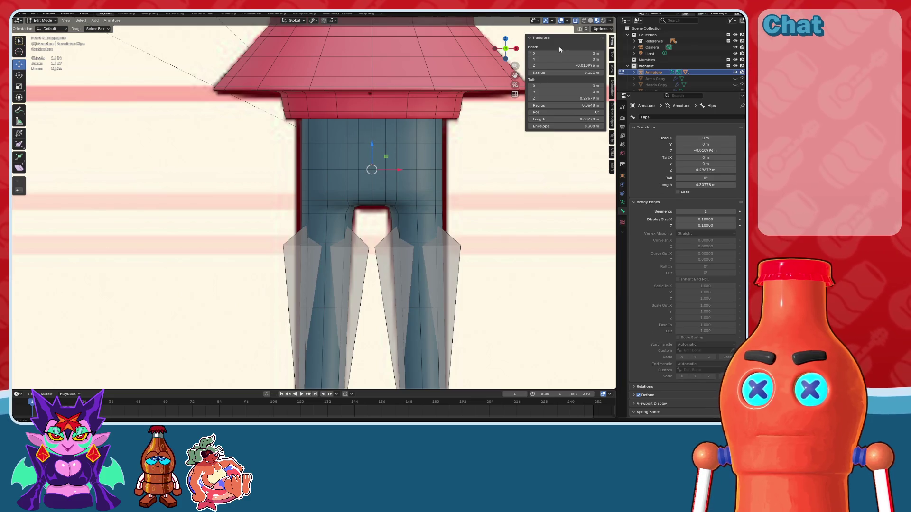
left_click(563, 21)
left_click(591, 20)
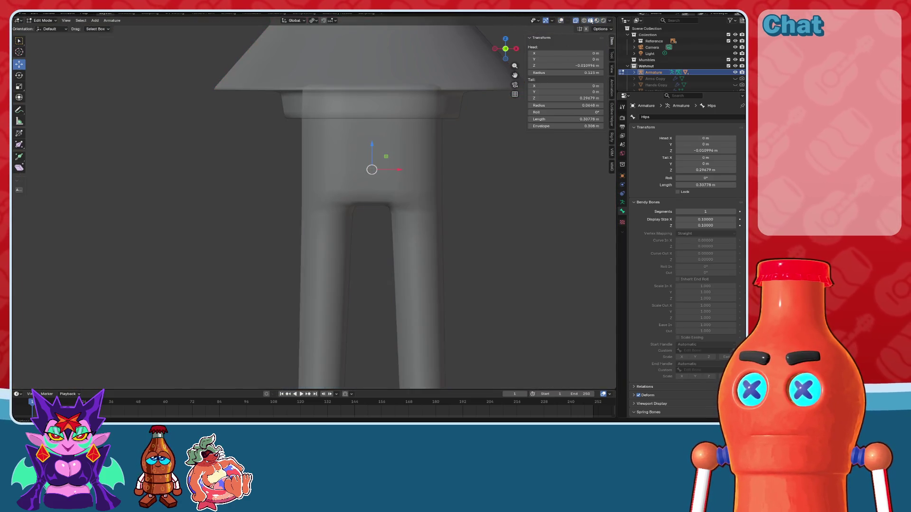
left_click(575, 21)
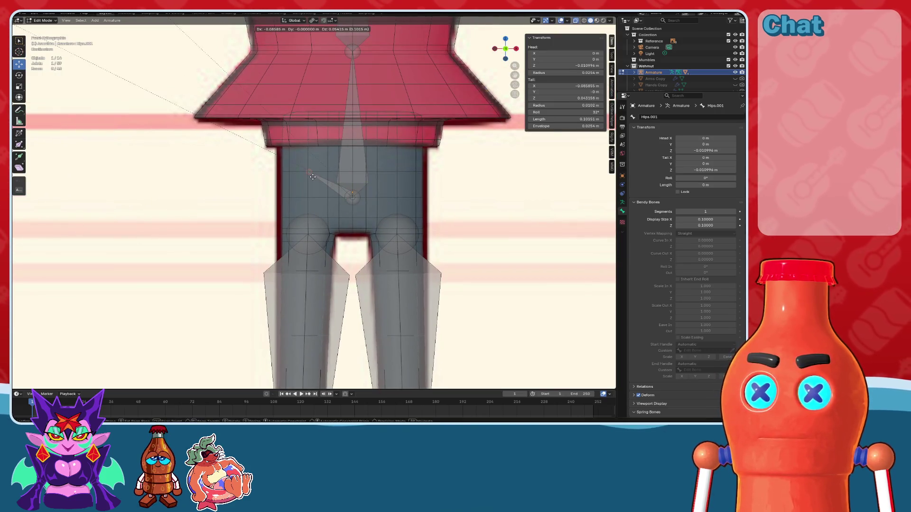
Step: Extrude a new angled bone from the hips, nudge its tip outward, and select it
left_click(312, 177)
scroll(327, 223, "up", 6)
left_click_drag(354, 236, 347, 237)
scroll(346, 237, "down", 4)
scroll(351, 217, "up", 3)
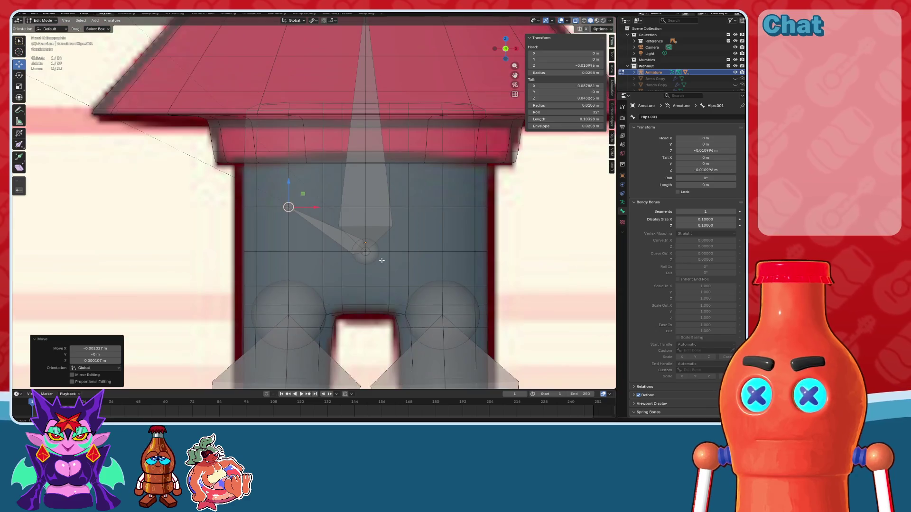
left_click(353, 202)
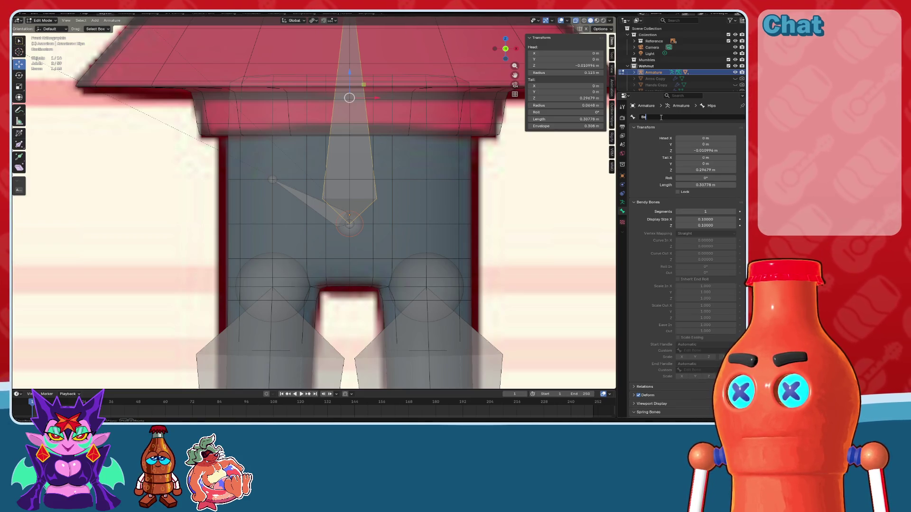
left_click(296, 202)
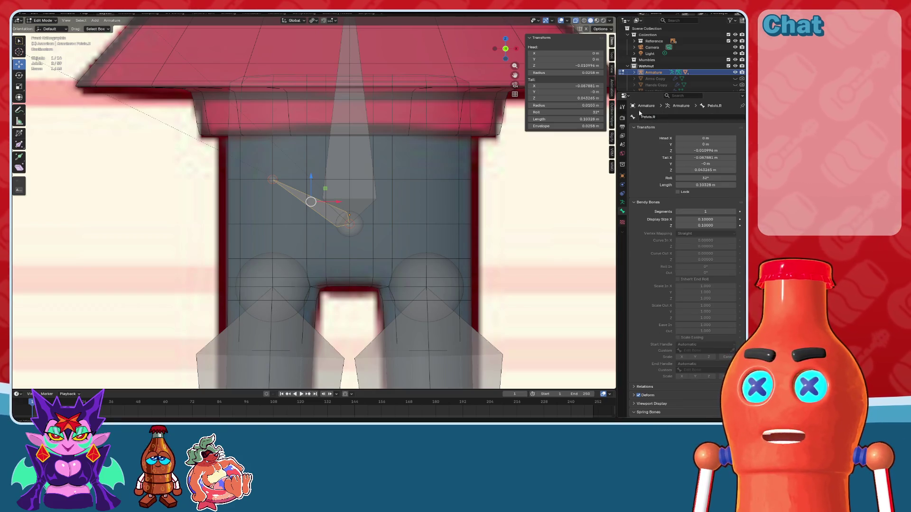
left_click(112, 21)
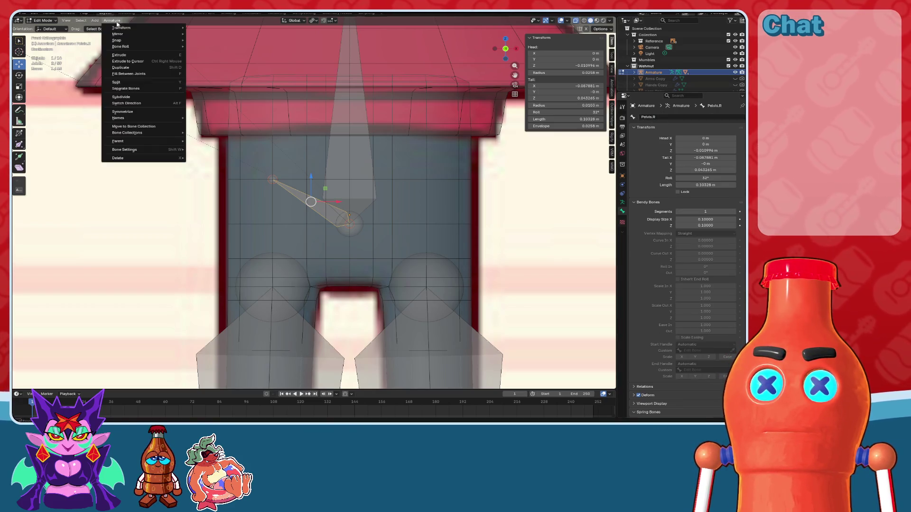
Step: Symmetrize Pelvis.R to create Pelvis.L, then select the Hips bone
left_click(128, 112)
scroll(394, 195, "down", 4)
scroll(443, 234, "up", 5)
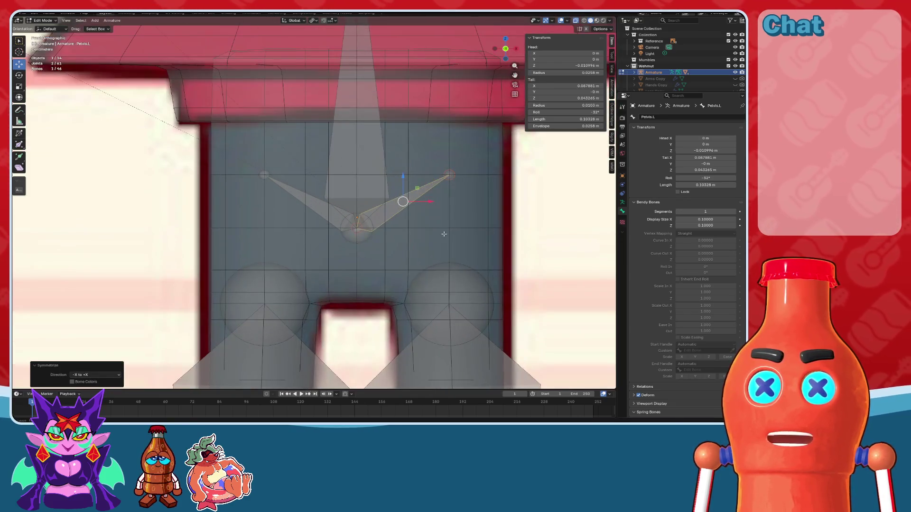
scroll(443, 234, "down", 3)
mouse_move(443, 233)
middle_mouse_down()
mouse_move(444, 181)
mouse_move(364, 196)
mouse_move(310, 279)
mouse_move(343, 276)
middle_mouse_up()
left_click(360, 191)
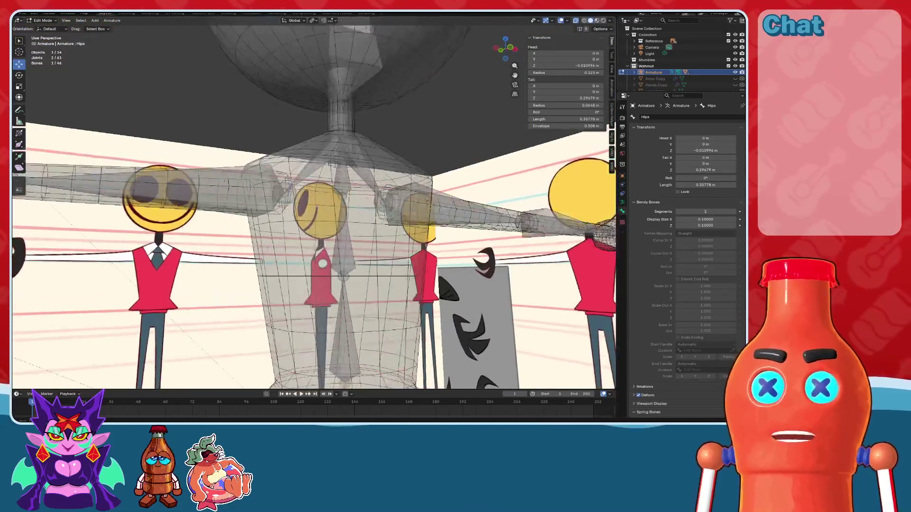
Step: Rename the first shoulder bone Shoulder.L
middle_click_drag(397, 185, 473, 89)
scroll(427, 143, "down", 3)
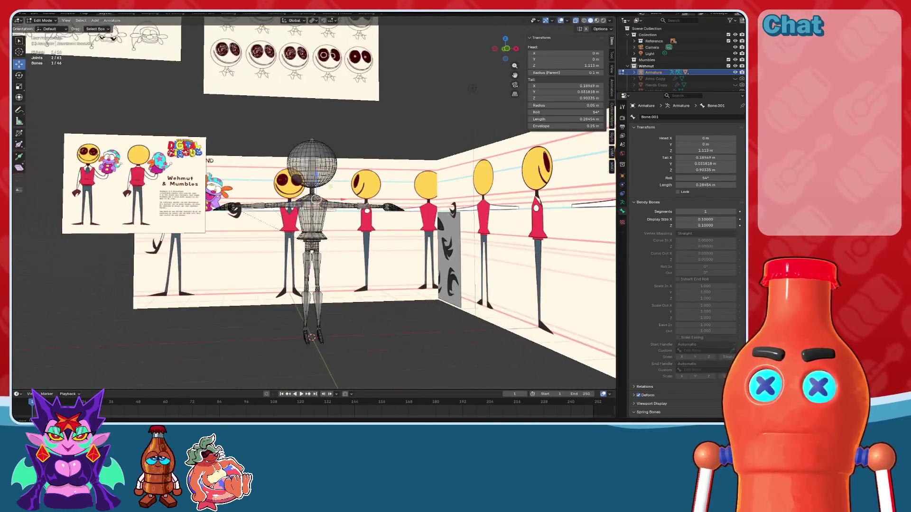
scroll(320, 198, "up", 8)
middle_click_drag(343, 205, 335, 190)
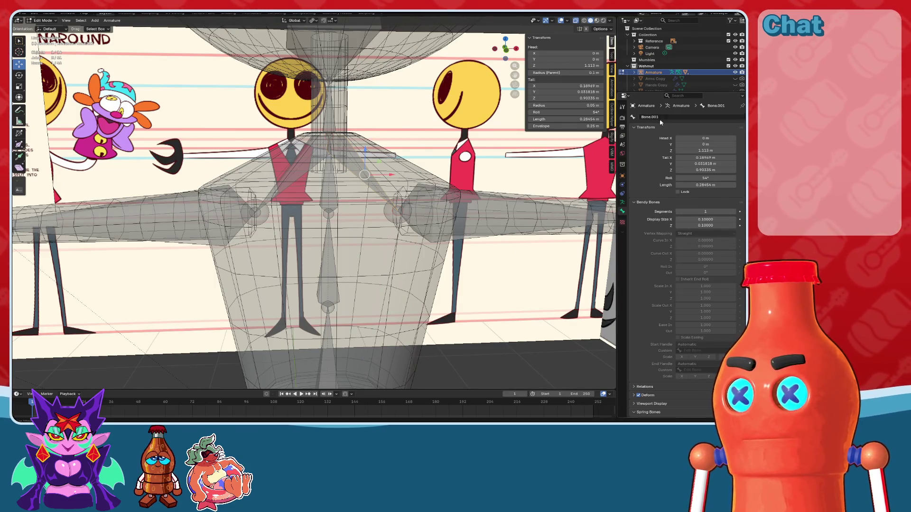
type("ShoulderL")
key("Return")
Step: Rename the other shoulder bone Shoulder.R and switch to Object Mode
left_click(288, 145)
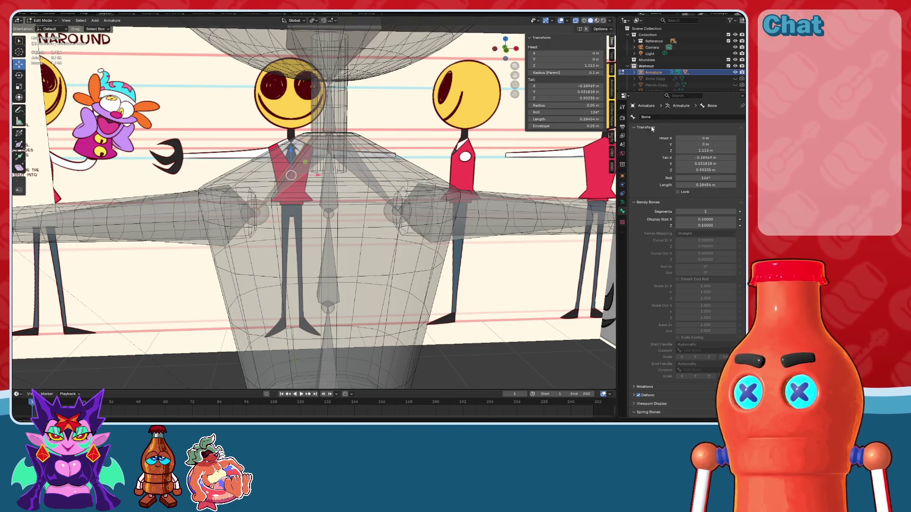
type("R")
key("Return")
key("Home")
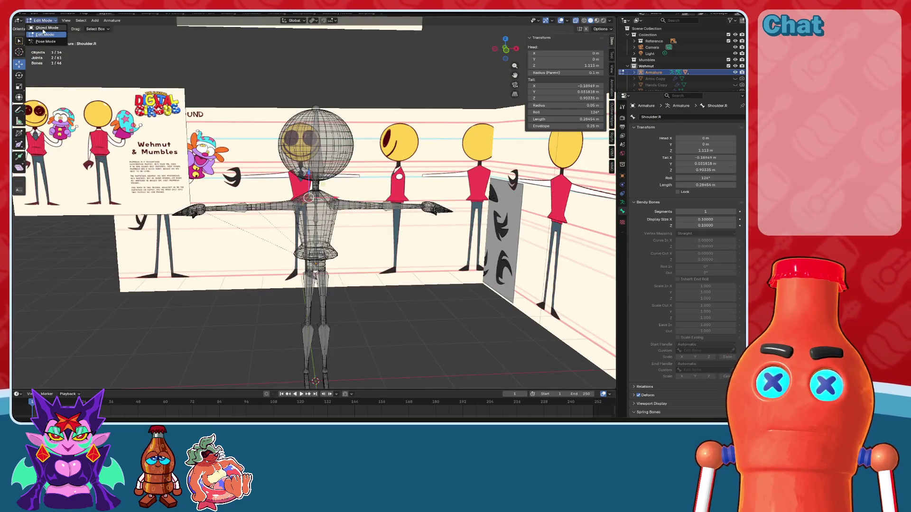
left_click(43, 27)
left_click(505, 39)
Step: Clear the armature's pose transforms in Pose Mode and return to Object Mode
left_click_drag(507, 270, 126, 152)
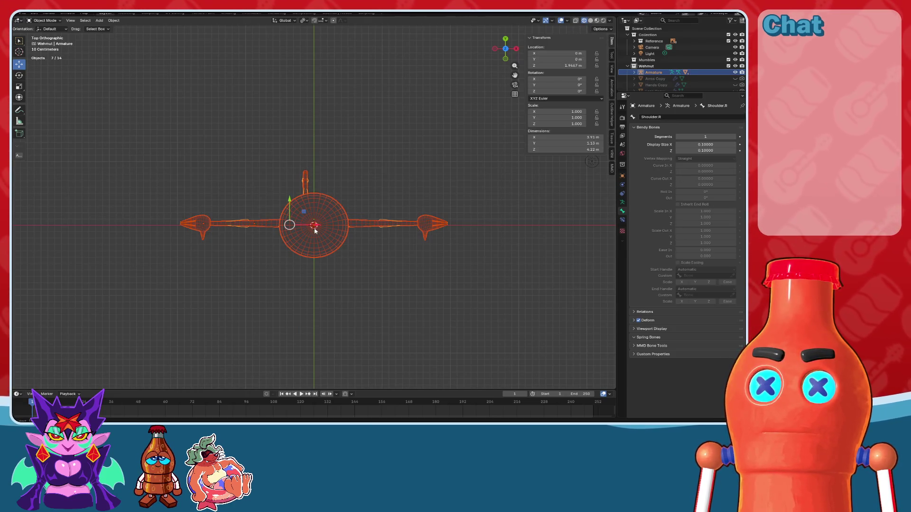
left_click(314, 230)
left_click(405, 225)
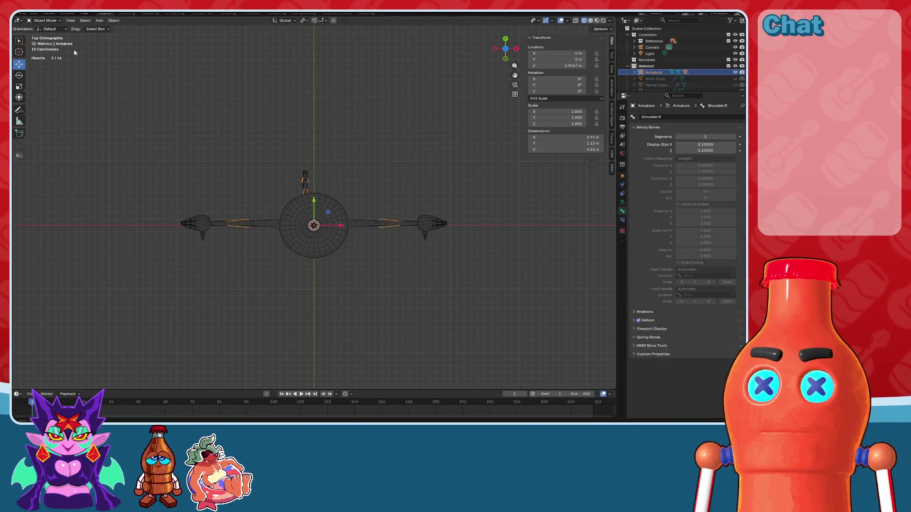
left_click(46, 42)
left_click(97, 20)
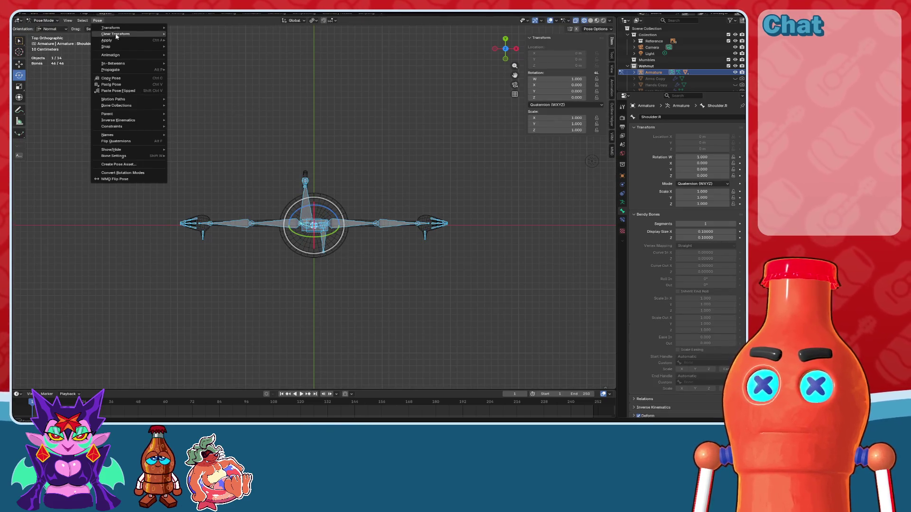
left_click(47, 28)
Step: Select the character meshes and armature and parent them With Automatic Weights
left_click_drag(501, 275, 88, 151)
key("KP_Decimal")
middle_click_drag(332, 204, 350, 198)
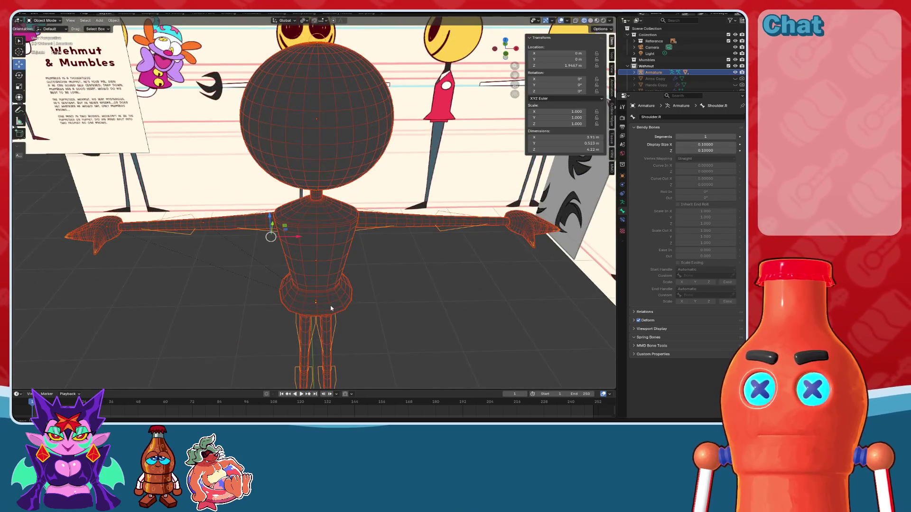
key("ctrl+p")
left_click(337, 326)
mouse_move(400, 332)
middle_mouse_down()
mouse_move(405, 203)
mouse_move(384, 270)
mouse_move(535, 47)
middle_mouse_up()
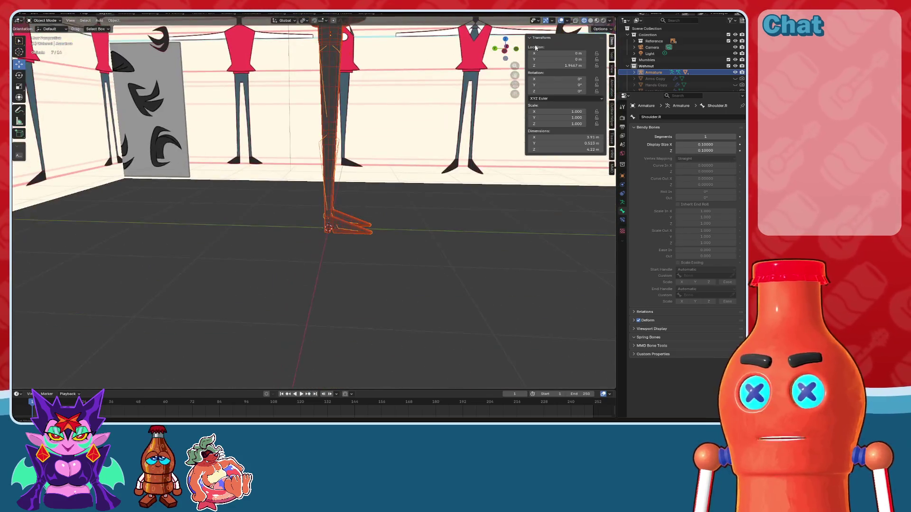
left_click(505, 56)
Step: Switch to solid shading, select the armature and enter Edit Mode framed on the foot bones
scroll(427, 159, "up", 4)
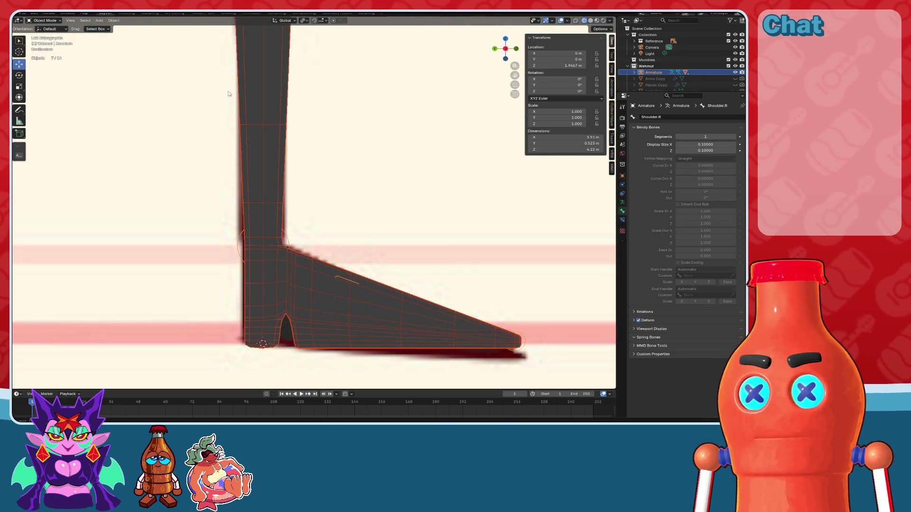
left_click(589, 20)
left_click(266, 232)
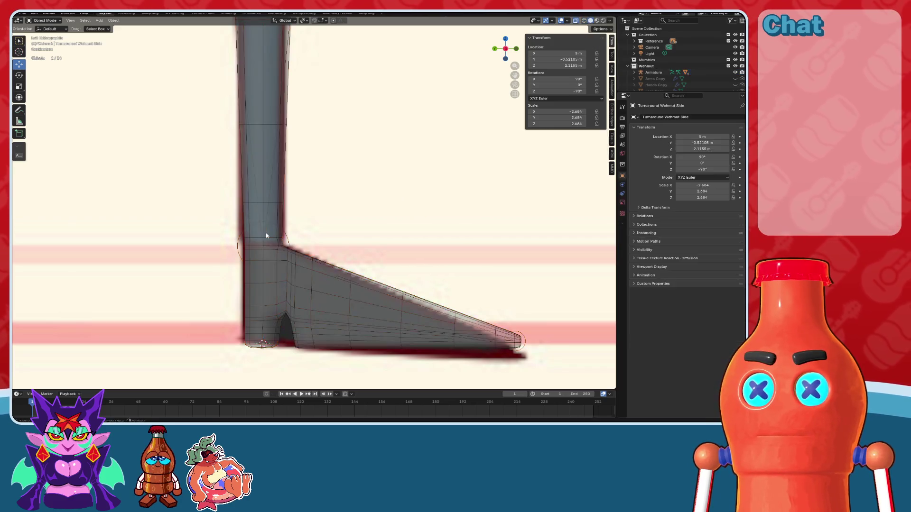
left_click(270, 181)
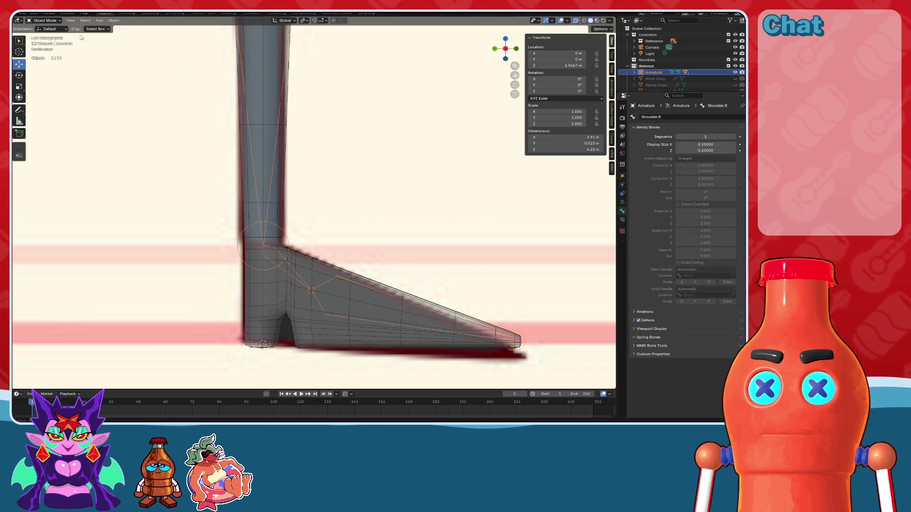
left_click(45, 21)
left_click(45, 34)
key("KP_Decimal")
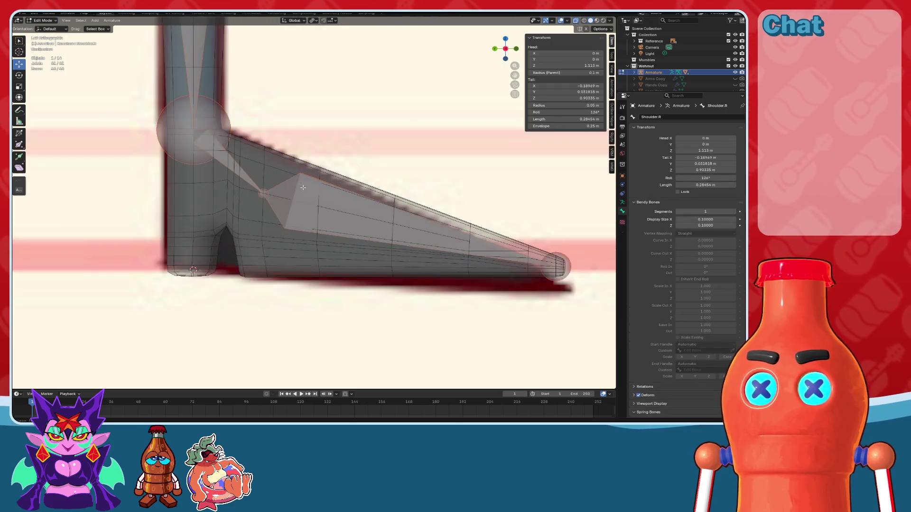
left_click(258, 192)
middle_click_drag(194, 129, 211, 127, "shift")
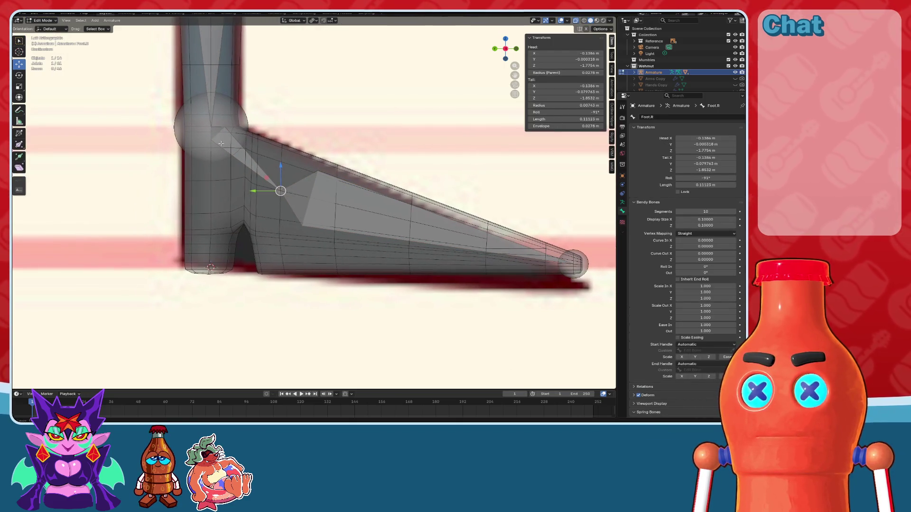
Step: Move the Foot.R bone's tail forward along the shoe toward the toe, excluding the X axis
left_click(280, 191)
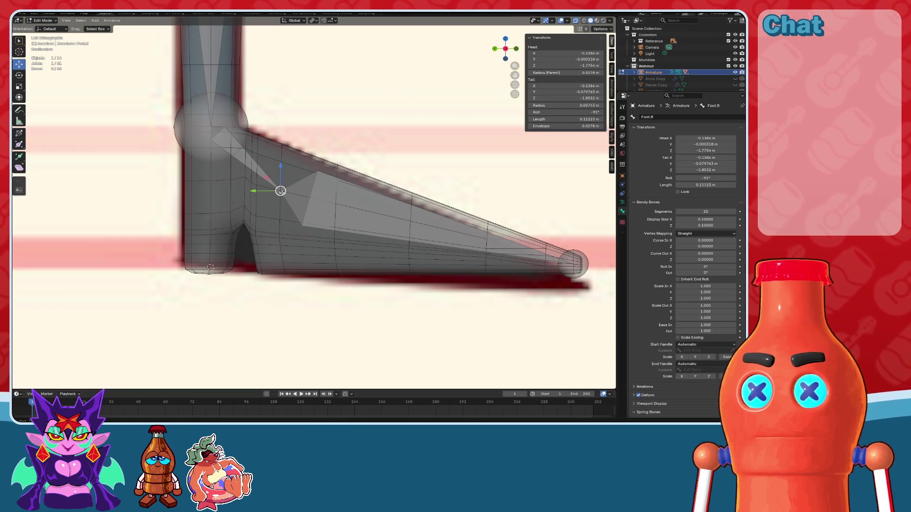
key("g")
key("shift+x")
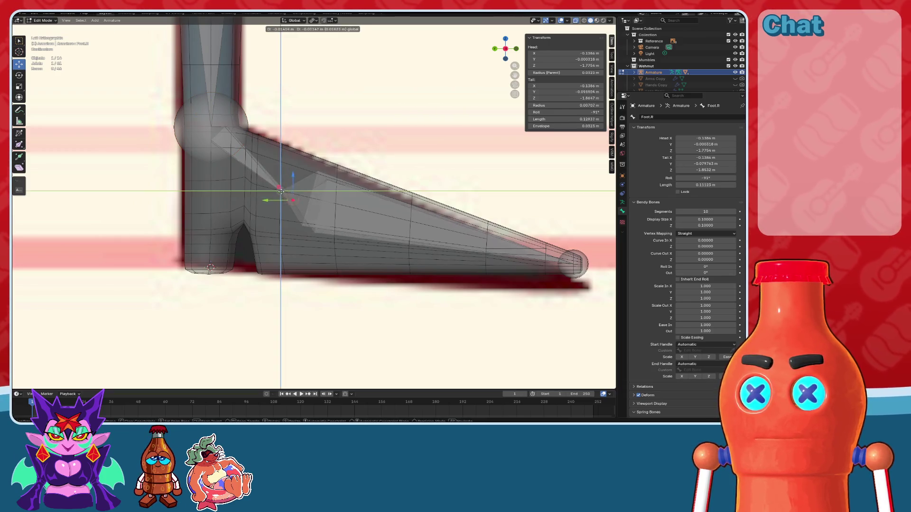
key("Escape")
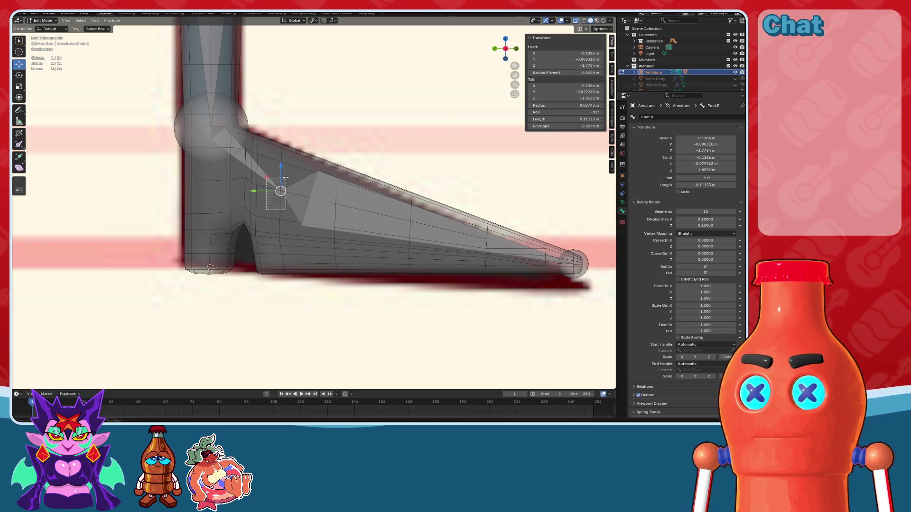
key("g")
key("shift+x")
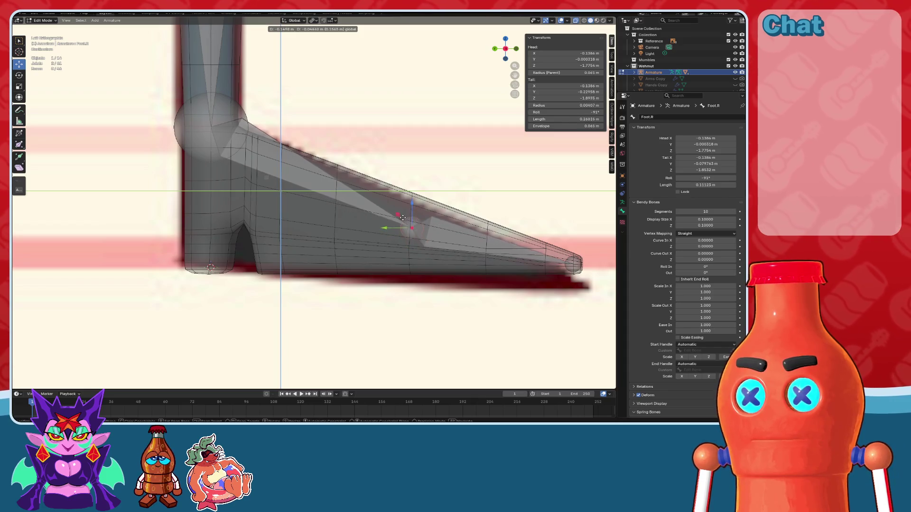
left_click(401, 213)
scroll(398, 213, "up", 4)
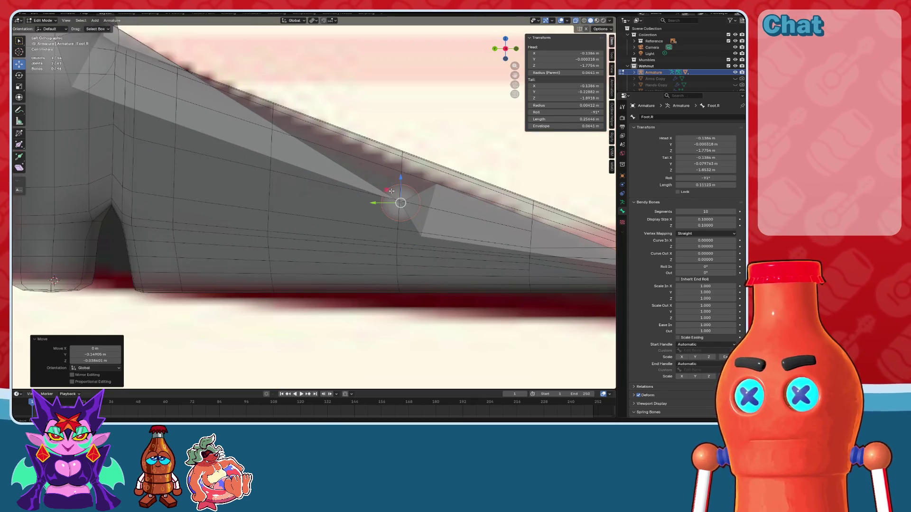
key("g")
key("shift+x")
left_click(395, 227)
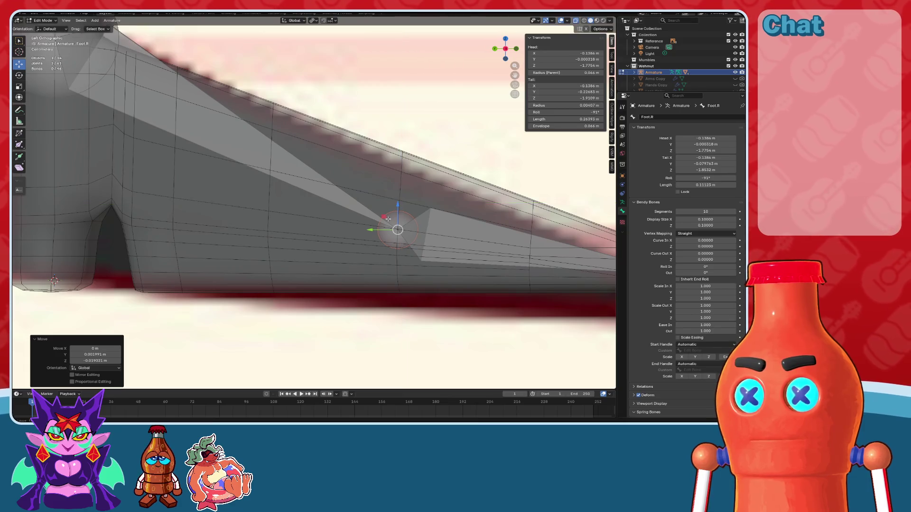
Step: Return the armature to Object Mode and view the whole rig
scroll(395, 226, "down", 3)
scroll(427, 223, "up", 2)
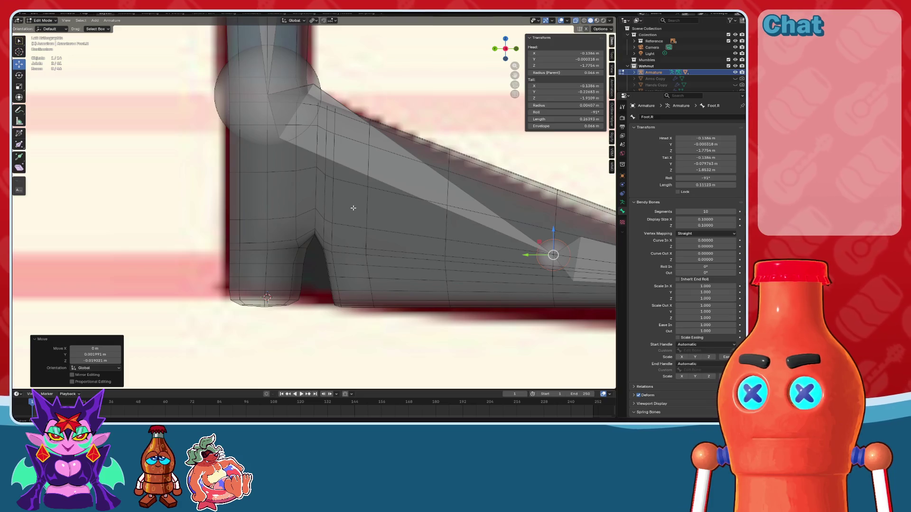
scroll(353, 208, "down", 5)
scroll(353, 208, "down", 4)
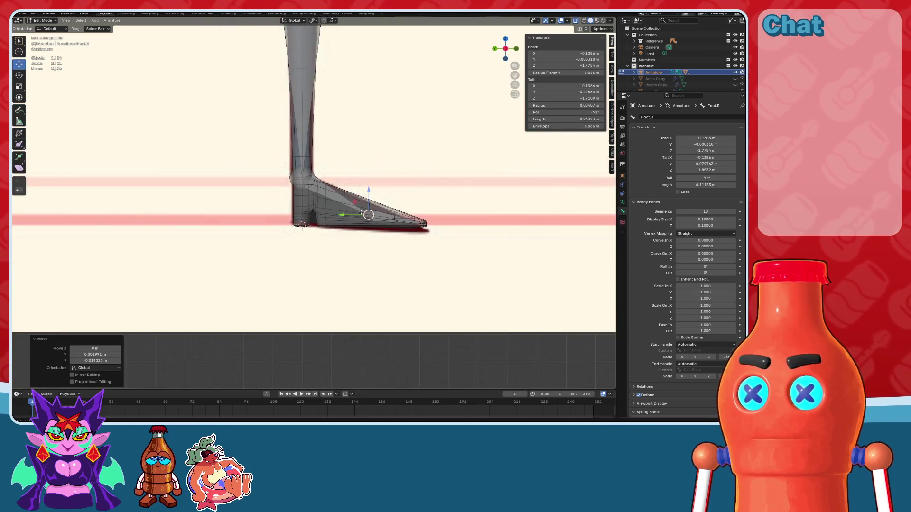
scroll(359, 202, "up", 2)
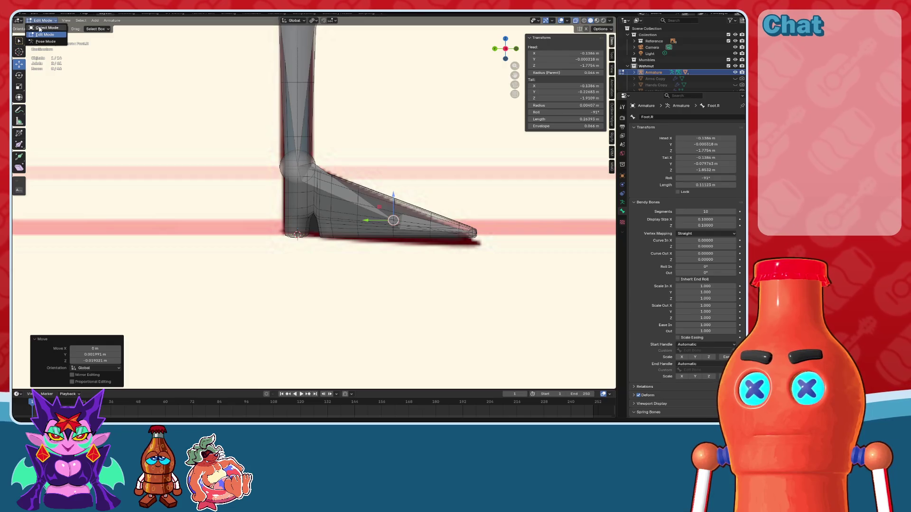
left_click(40, 28)
middle_click_drag(340, 177, 354, 249)
scroll(353, 249, "down", 4)
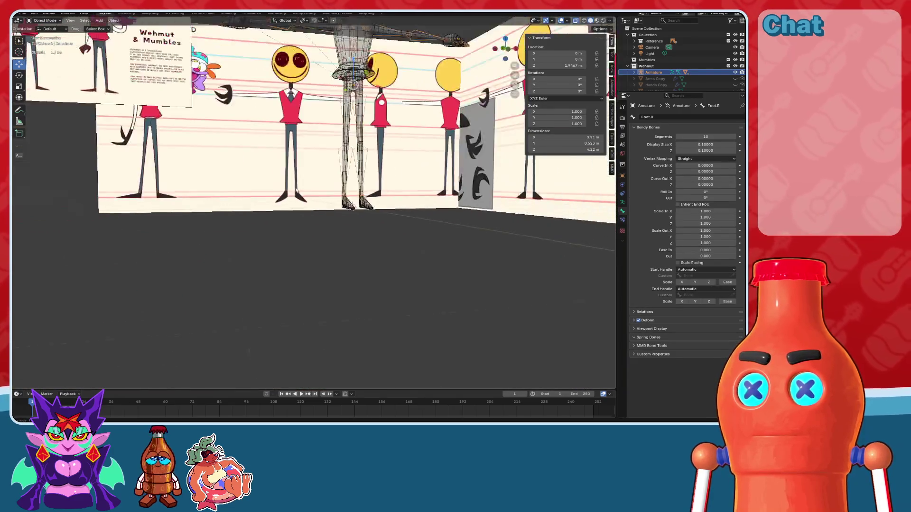
Step: Select all objects in the Wehmut collection from the Outliner, then deselect everything
scroll(353, 249, "up", 3)
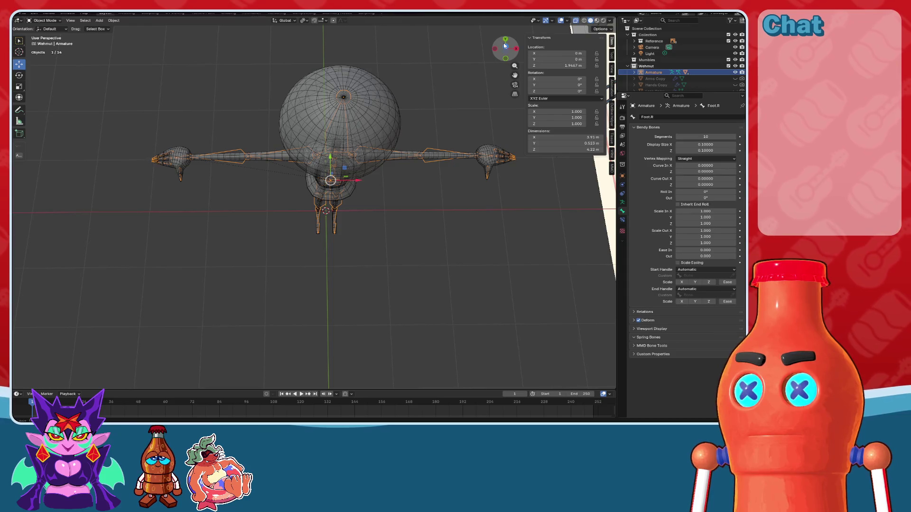
left_click(655, 66)
right_click(655, 69)
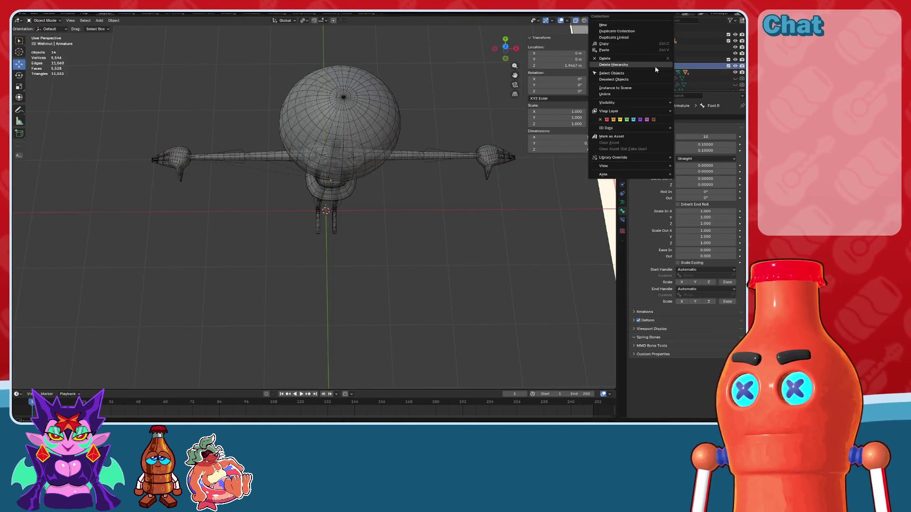
left_click(638, 74)
mouse_move(299, 154)
middle_mouse_down()
mouse_move(411, 165)
mouse_move(248, 266)
middle_mouse_up()
scroll(248, 266, "up", 4)
left_click(305, 268, "shift")
Step: Switch the viewport to Material Preview shading to see the character's colours
scroll(305, 269, "down", 5)
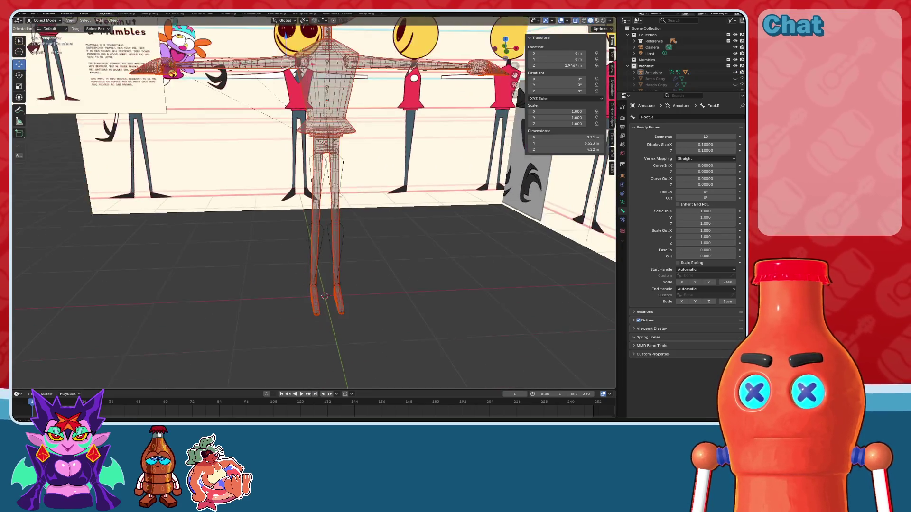
left_click(599, 21)
middle_click_drag(308, 156, 315, 177)
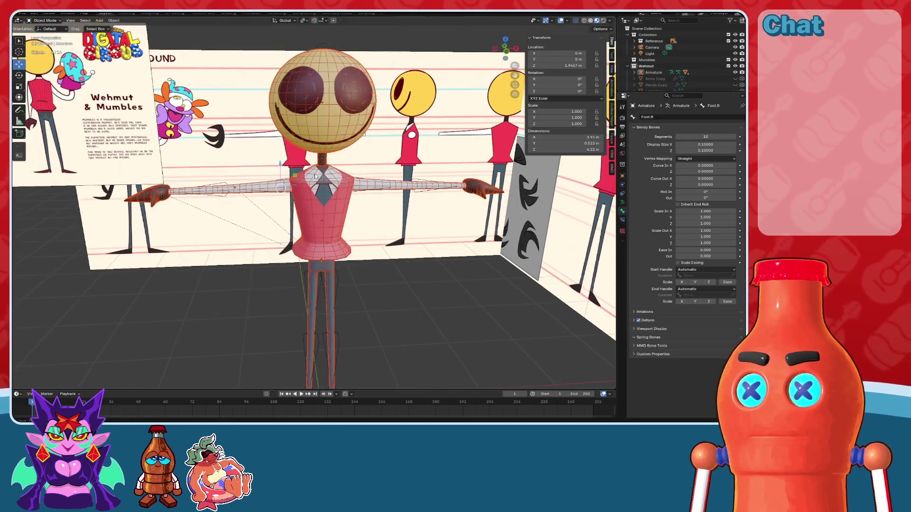
key("ctrl+Tab")
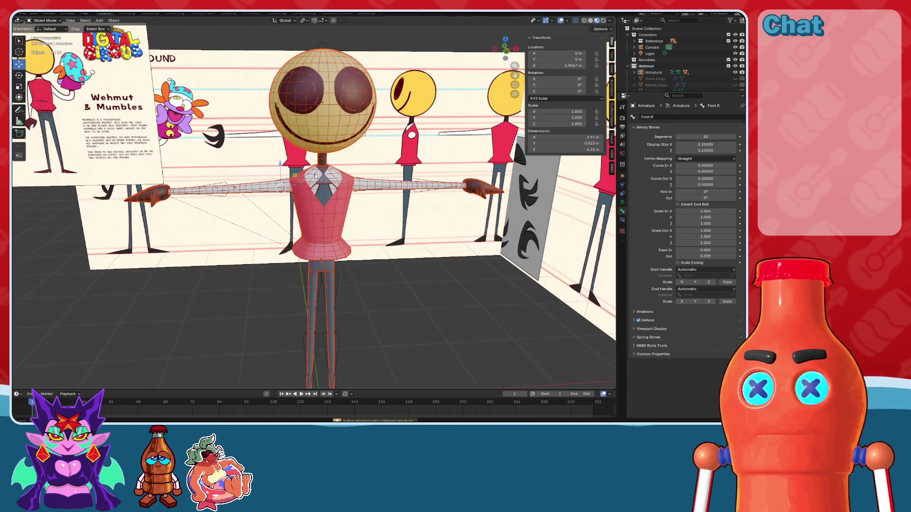
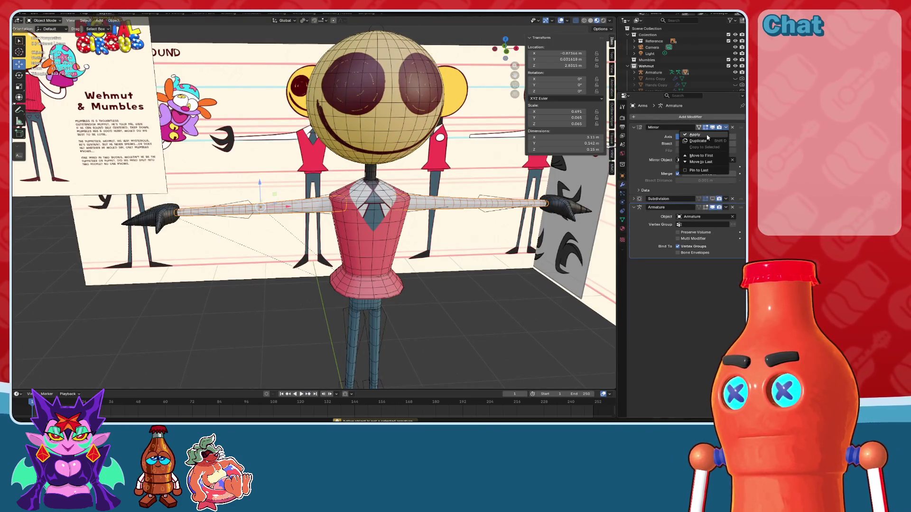
Step: Apply the Mirror modifier on the Arms mesh
left_click(702, 136)
scroll(483, 281, "down", 3)
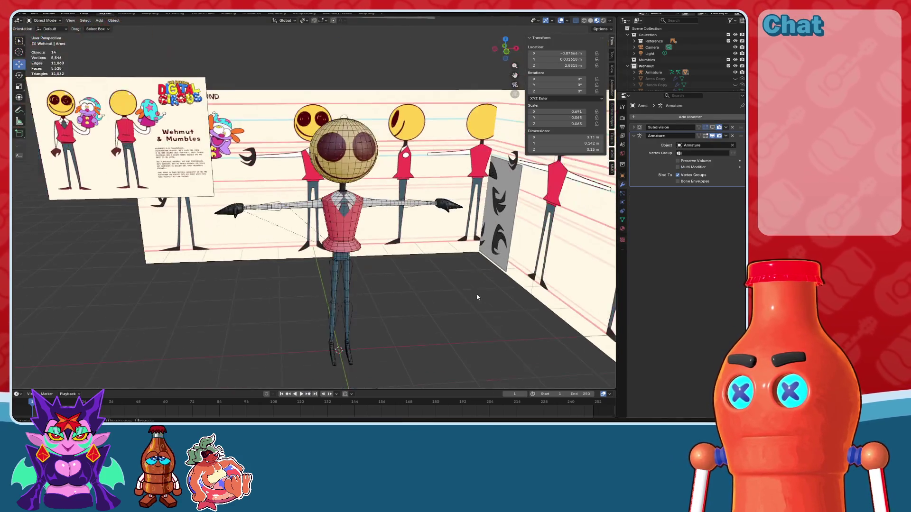
scroll(351, 285, "up", 5)
Step: Select the Hands object and apply its Mirror modifier too
left_click(336, 195)
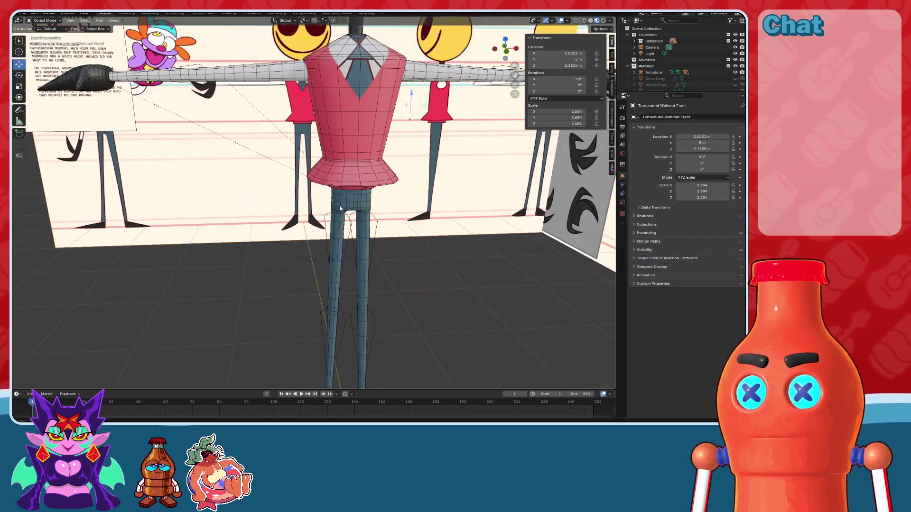
left_click(100, 88)
scroll(332, 142, "down", 3)
left_click(724, 128)
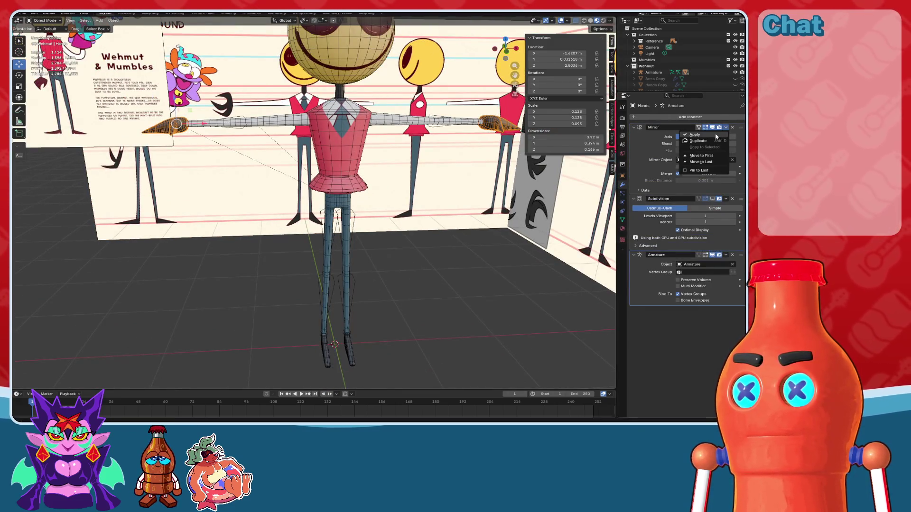
left_click(702, 136)
Step: Orbit the view toward the hands and reselect the Hands mesh
left_click(406, 267)
mouse_move(406, 266)
middle_mouse_down()
mouse_move(405, 230)
mouse_move(365, 242)
mouse_move(315, 179)
mouse_move(285, 161)
middle_mouse_up()
left_click(315, 181)
scroll(284, 162, "up", 3)
scroll(266, 151, "down", 2)
scroll(248, 141, "up", 3)
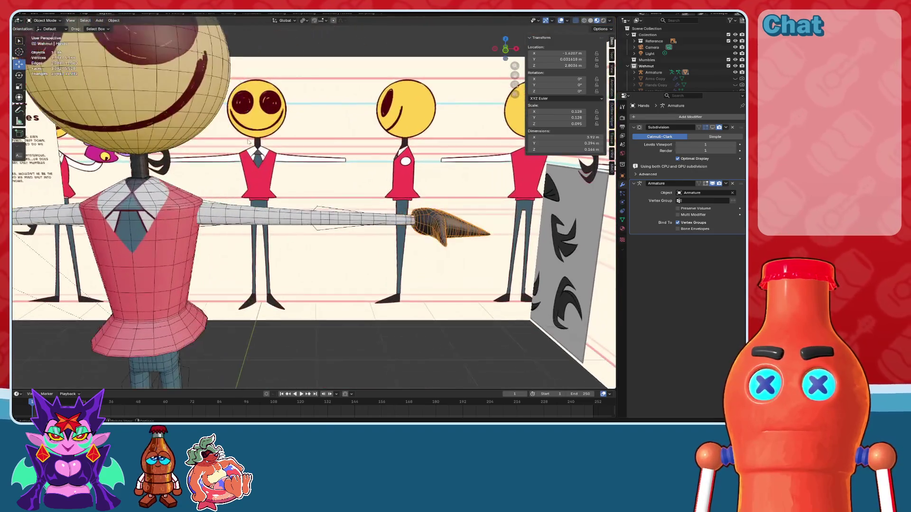
scroll(46, 46, "down", 2)
scroll(46, 46, "up", 1)
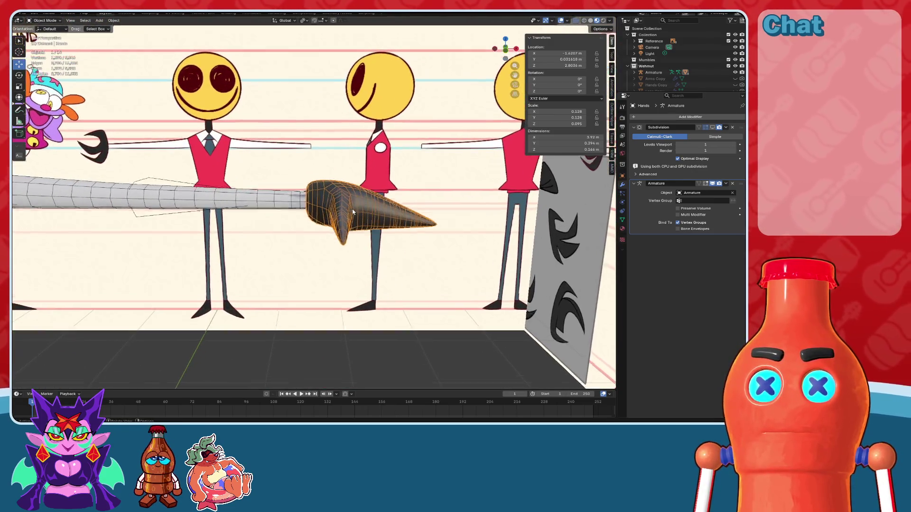
scroll(46, 46, "up", 3)
Step: In Edit Mode, select one hand's linked geometry and separate it into a new object
key("Tab")
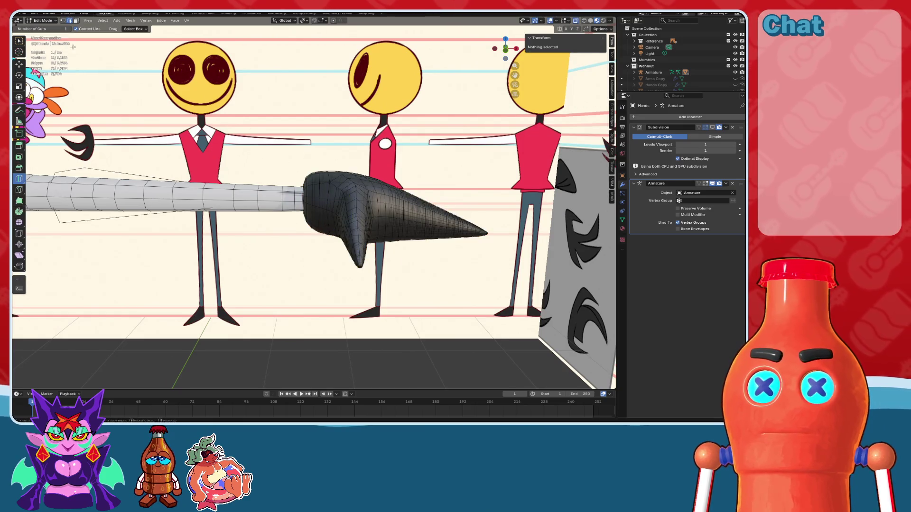
left_click(380, 180)
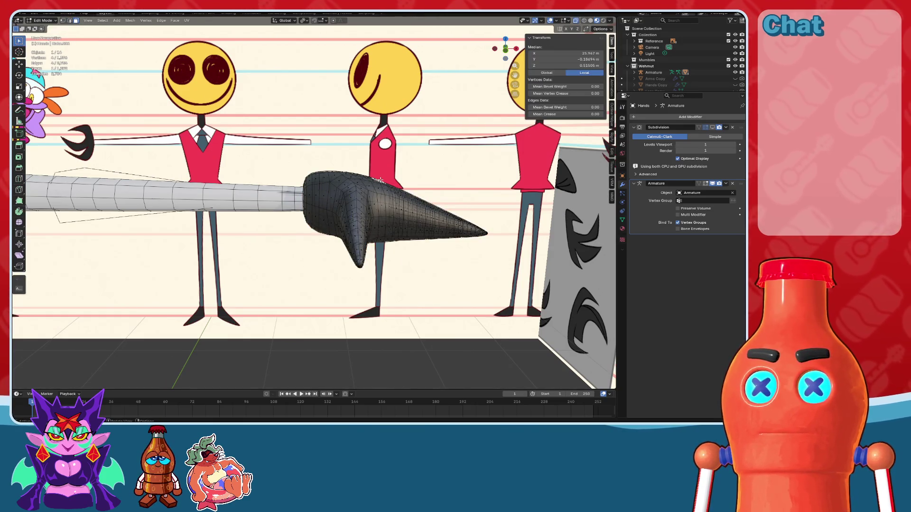
key("l")
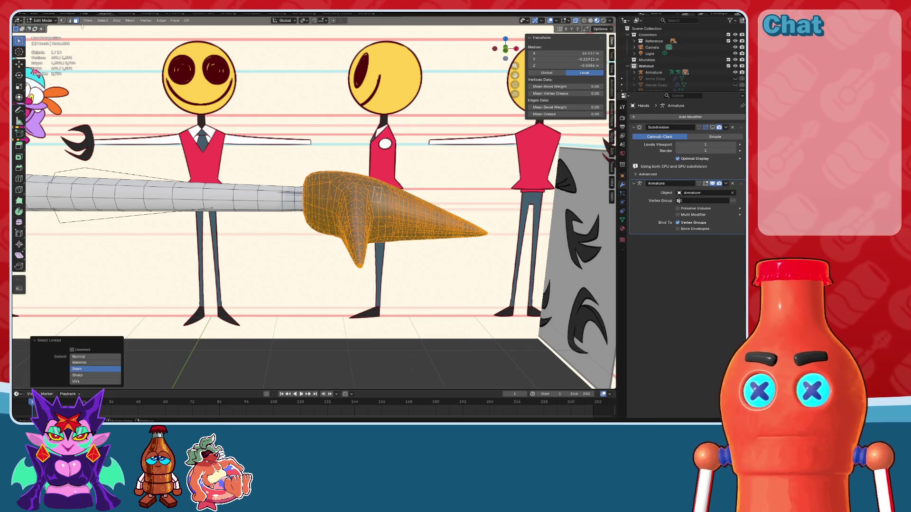
left_click(127, 23)
mouse_move(147, 84)
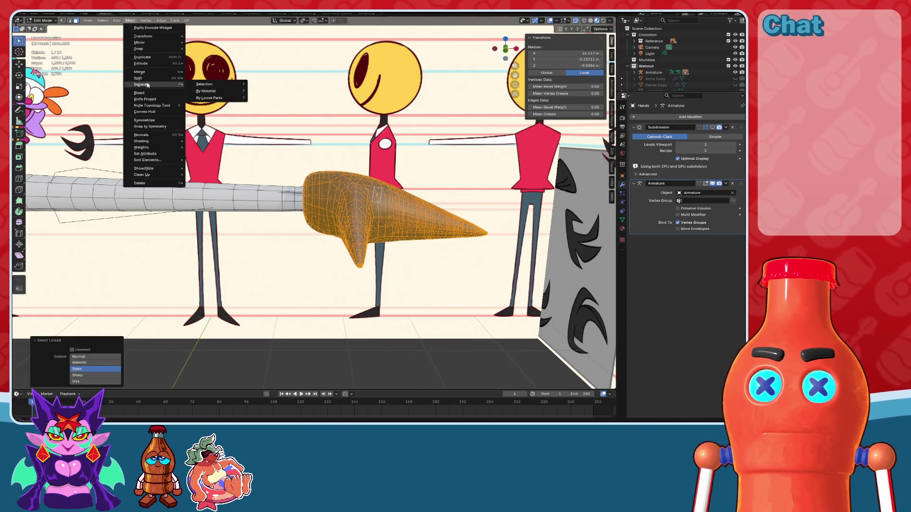
left_click(205, 84)
key("Tab")
scroll(217, 180, "down", 4)
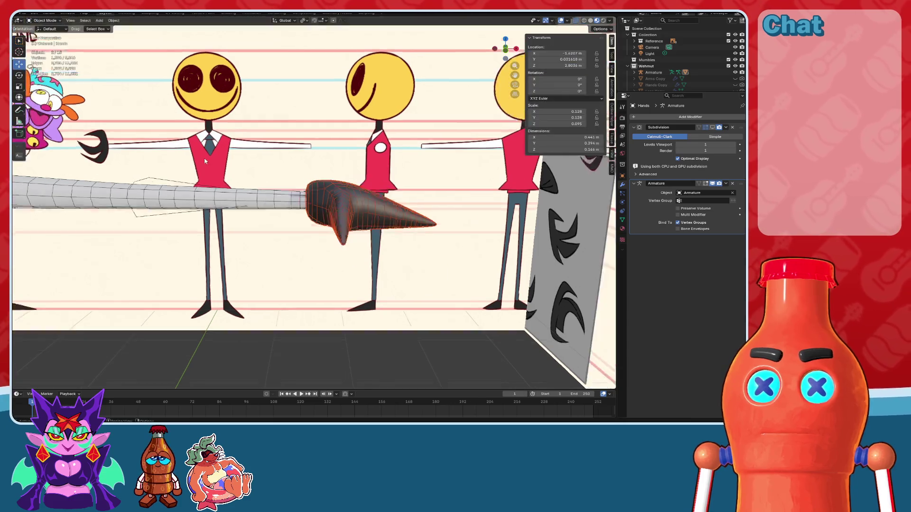
left_click(315, 368)
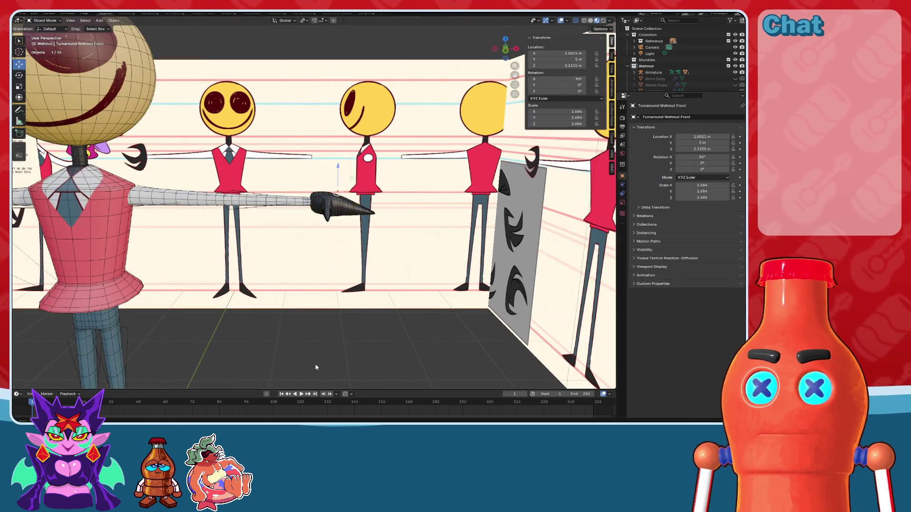
Step: Rename the separated hand object to 'Hand R'
left_click(341, 206)
scroll(663, 76, "down", 5)
double_click(661, 54)
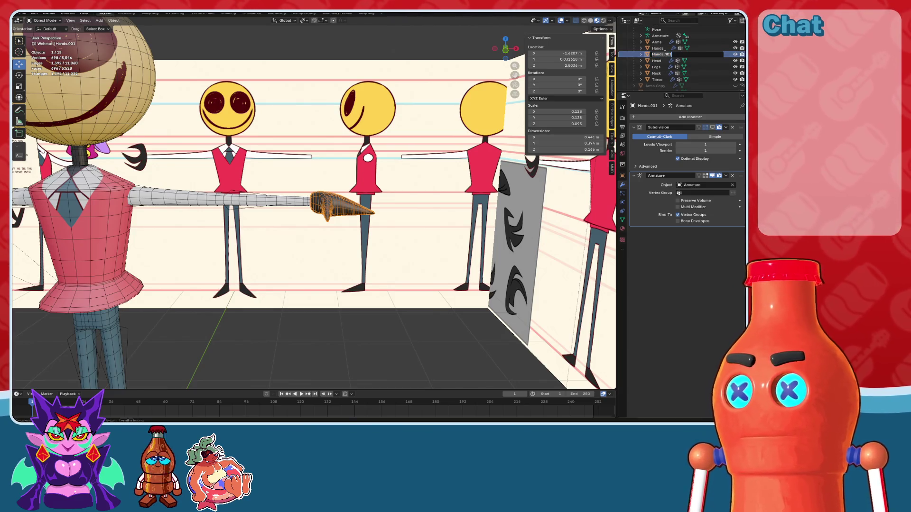
key("BackSpace")
key("BackSpace")
key("BackSpace")
scroll(660, 49, "up", 1)
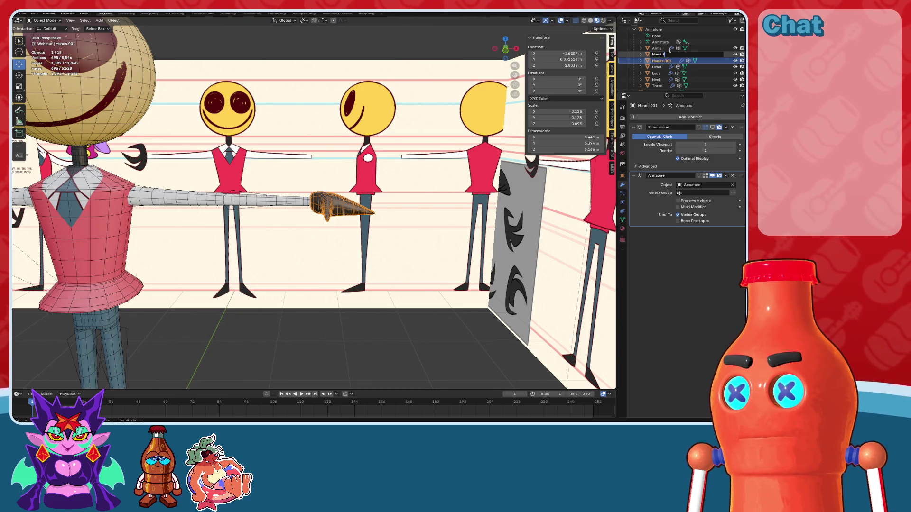
key("Return")
Step: Rename the other hand object to 'Hand Mumbles' and reframe the character
scroll(673, 57, "down", 1)
double_click(679, 53)
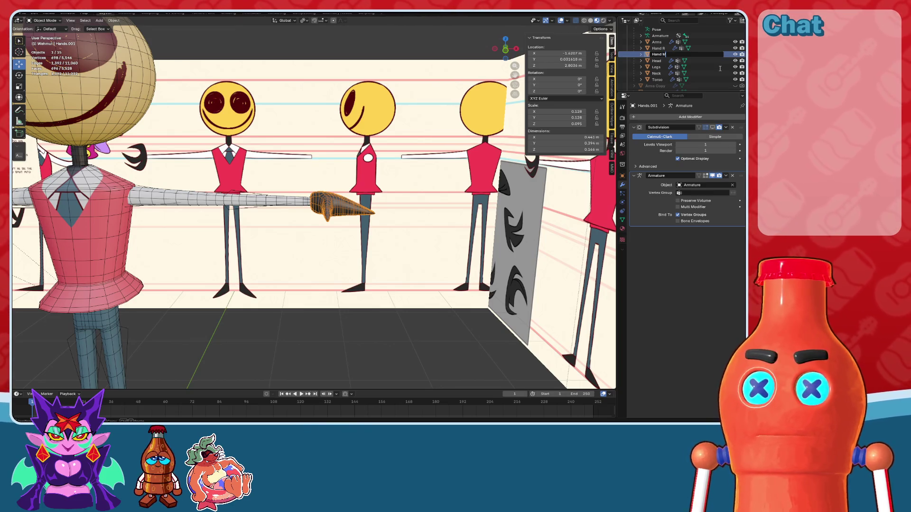
type("bles")
key("Return")
middle_click_drag(304, 294, 335, 328)
middle_click_drag(127, 201, 178, 179, "shift")
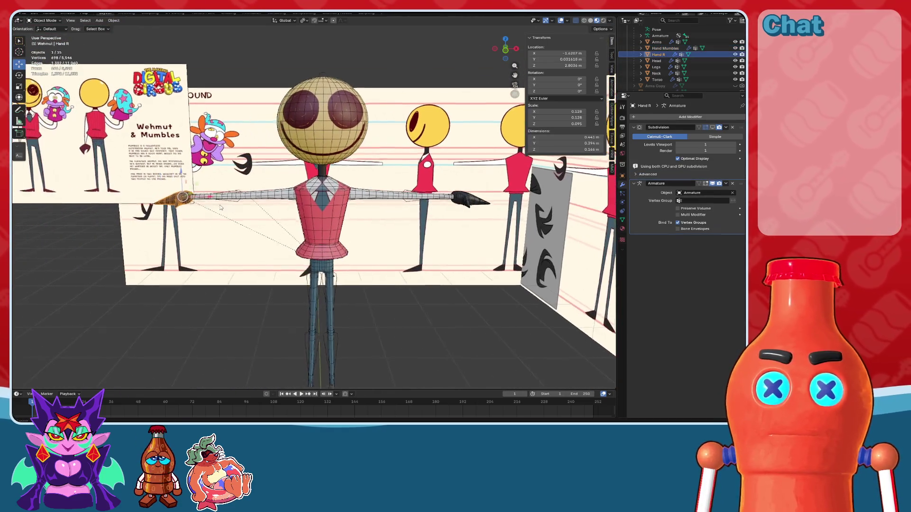
middle_click_drag(422, 325, 422, 265, "shift")
left_click(315, 206)
middle_click_drag(315, 205, 386, 270)
left_click(386, 270)
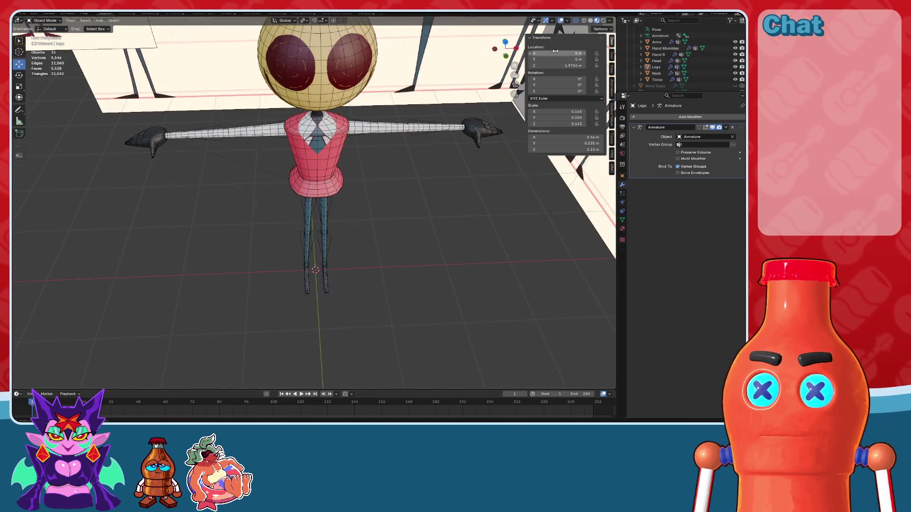
Step: In top wireframe view, box-select all of the character's body parts
left_click(506, 42)
left_click(583, 21)
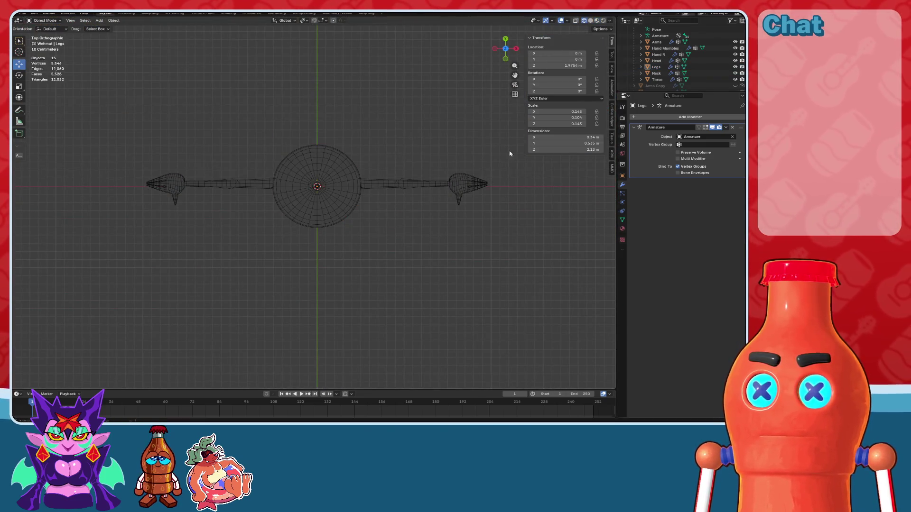
left_click_drag(407, 270, 140, 100)
mouse_move(361, 266)
middle_mouse_down()
mouse_move(363, 187)
mouse_move(368, 286)
mouse_move(384, 280)
mouse_move(561, 55)
middle_mouse_up()
left_click(368, 286)
left_click(505, 45)
left_click_drag(451, 264, 132, 136)
middle_click_drag(334, 197, 338, 123)
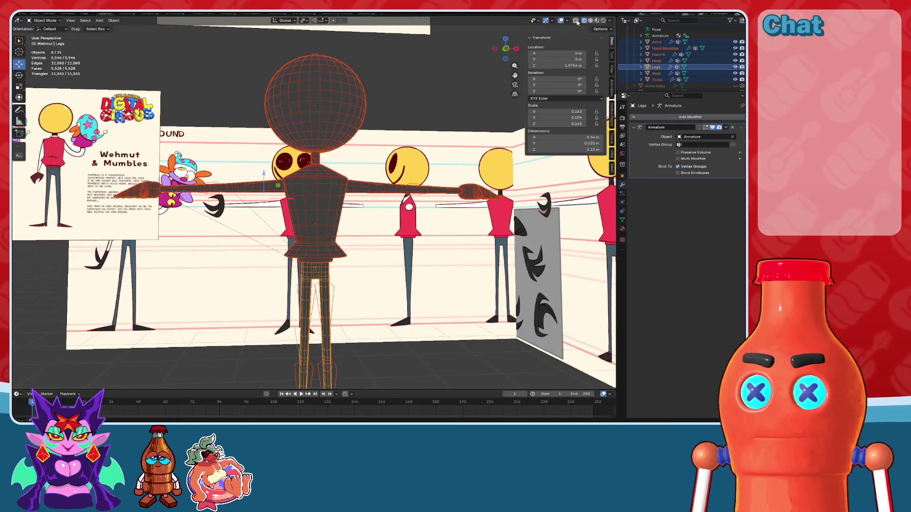
middle_click_drag(574, 40, 320, 115)
Step: Parent the body parts to the Armature with Automatic Weights, then enter Pose Mode
left_click(322, 114, "shift")
key("ctrl+p")
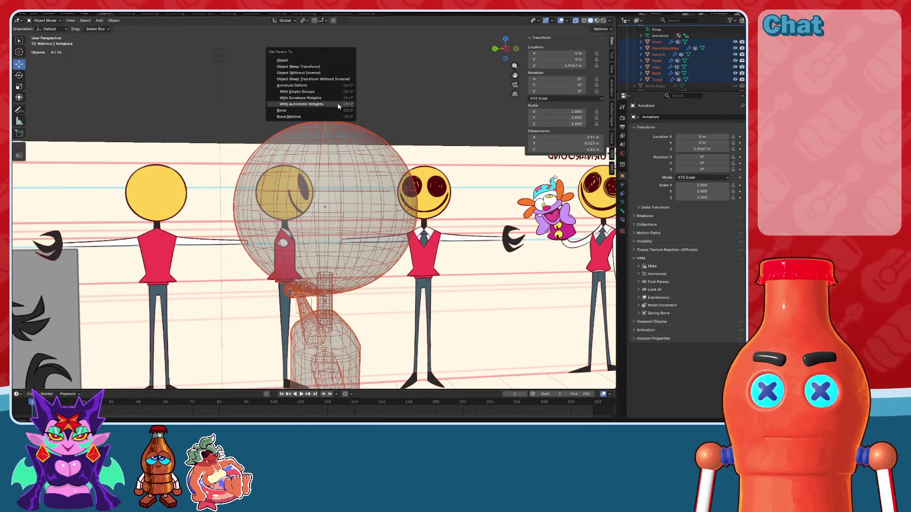
left_click(336, 108)
mouse_move(378, 98)
middle_mouse_down()
mouse_move(408, 195)
mouse_move(360, 152)
middle_mouse_up()
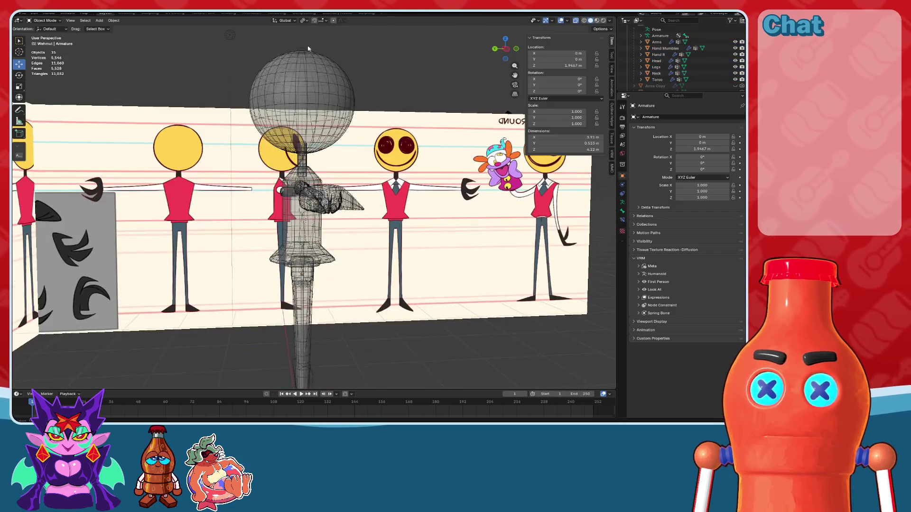
left_click(302, 266)
left_click(46, 20)
left_click(46, 42)
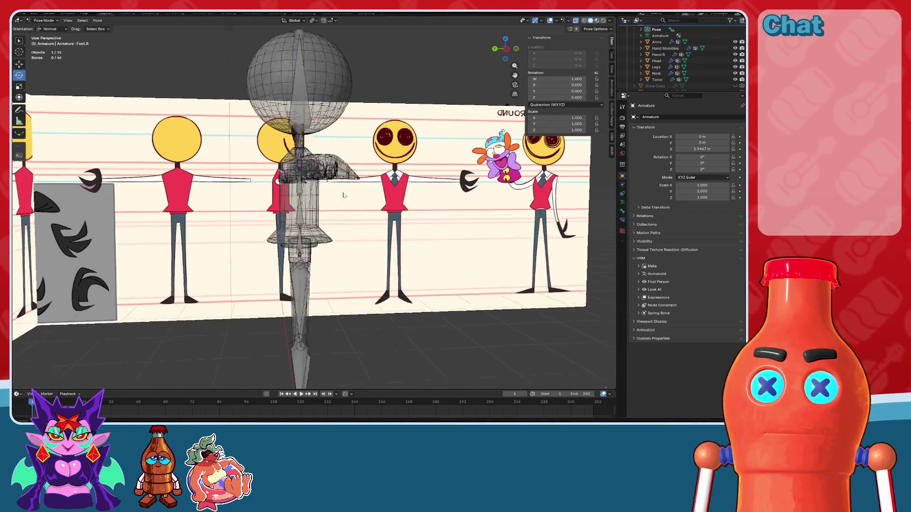
Step: Bend the Forearm.R bone downward to check the arm's deformation
scroll(515, 57, "up", 3)
scroll(513, 54, "up", 3)
middle_click_drag(513, 53, 408, 161, "shift")
left_click(332, 152)
mouse_move(332, 152)
middle_mouse_down()
mouse_move(374, 207)
mouse_move(385, 164)
middle_mouse_up()
left_click_drag(385, 163, 403, 176)
mouse_move(403, 176)
middle_mouse_down()
mouse_move(340, 203)
mouse_move(550, 15)
middle_mouse_up()
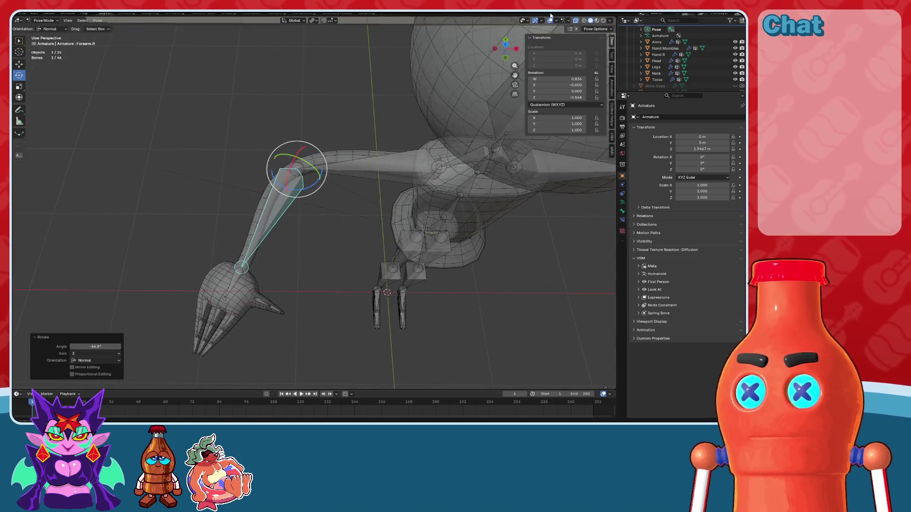
left_click(622, 210)
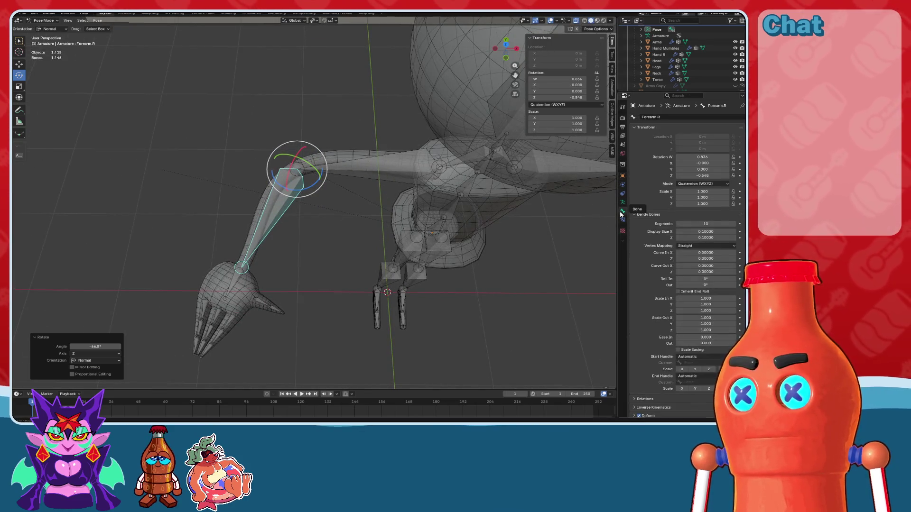
Step: Rotate Bicep.R by -20° in front view with overlays hidden to inspect the shoulder
left_click(377, 165)
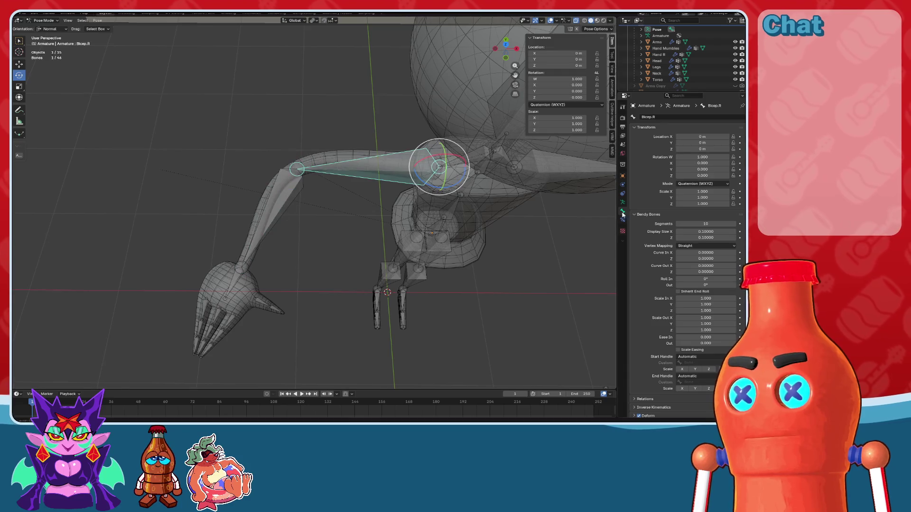
middle_click_drag(377, 165, 285, 175, "shift")
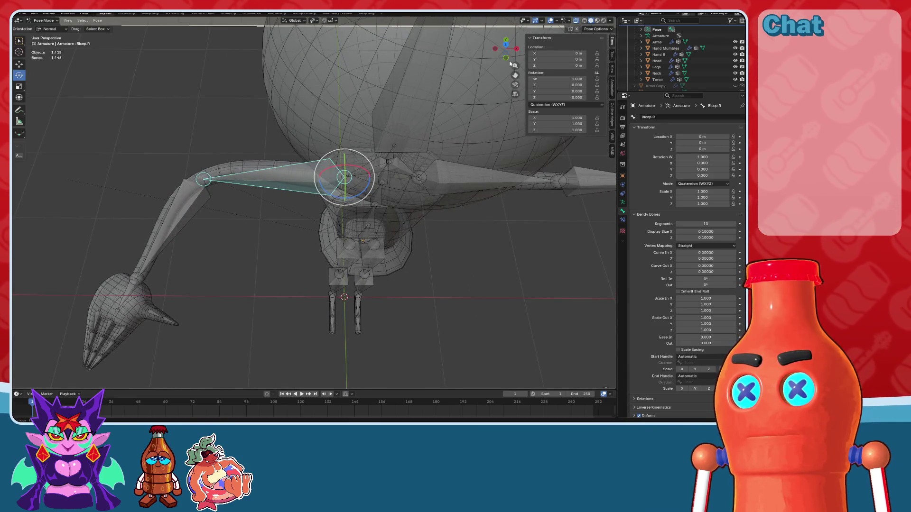
left_click(505, 57)
scroll(360, 204, "up", 2)
left_click_drag(363, 204, 443, 149)
left_click(550, 20)
mouse_move(375, 204)
left_mouse_down()
mouse_move(349, 202)
mouse_move(359, 208)
mouse_move(355, 196)
left_mouse_up()
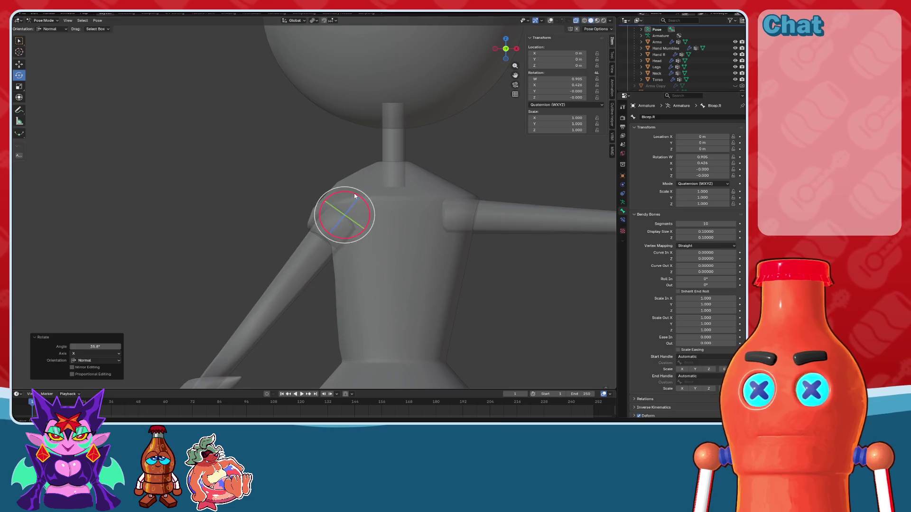
Step: Reset the bicep to its rest rotation and bring the overlays back
key("ctrl+z")
scroll(355, 195, "down", 5, "shift")
key("ctrl+z")
left_click_drag(348, 135, 349, 185)
key("Escape")
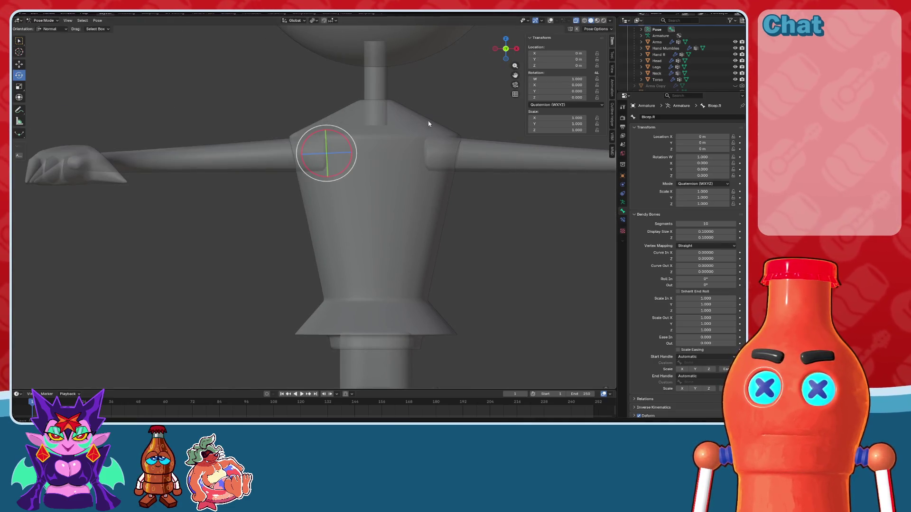
left_click(549, 21)
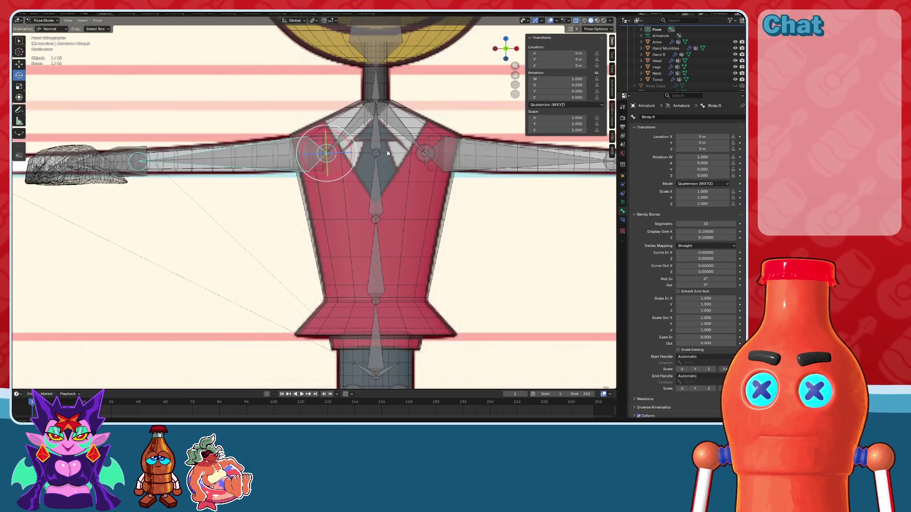
Step: Clear all pose transforms on the armature back to rest
scroll(400, 180, "up", 5)
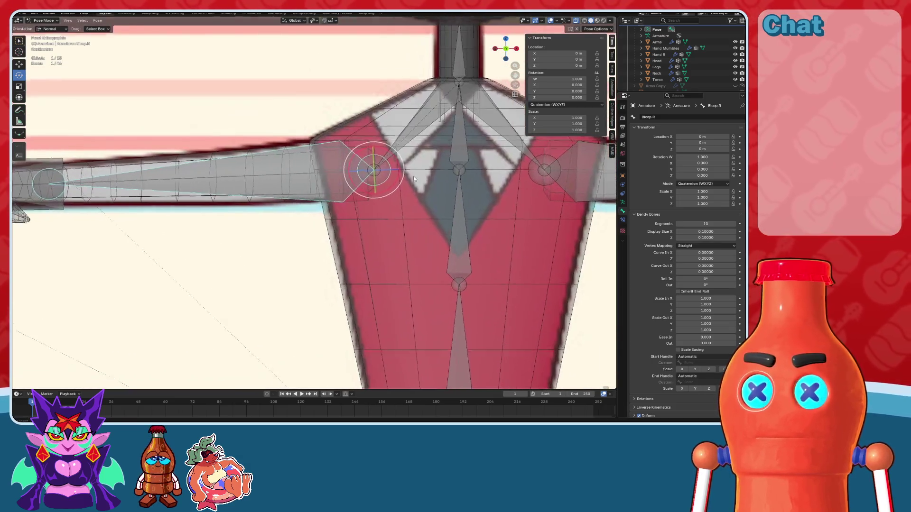
left_click(42, 35)
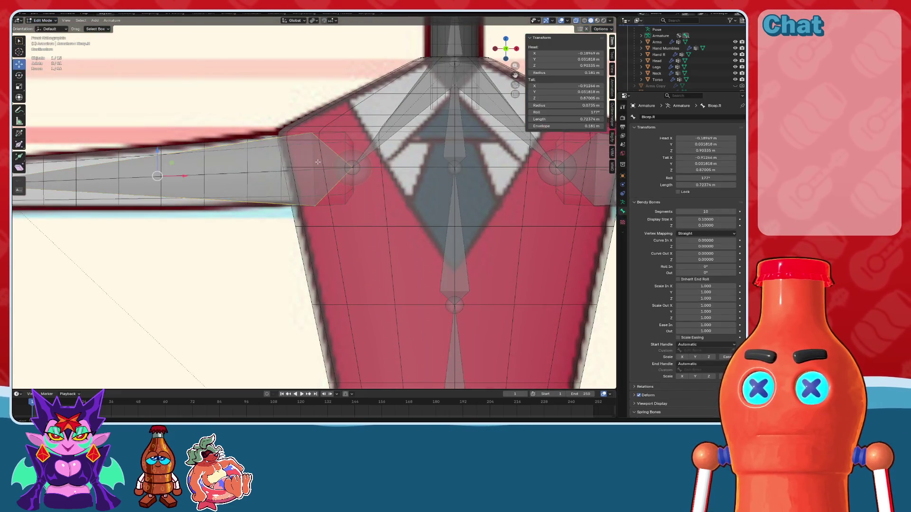
left_click(45, 41)
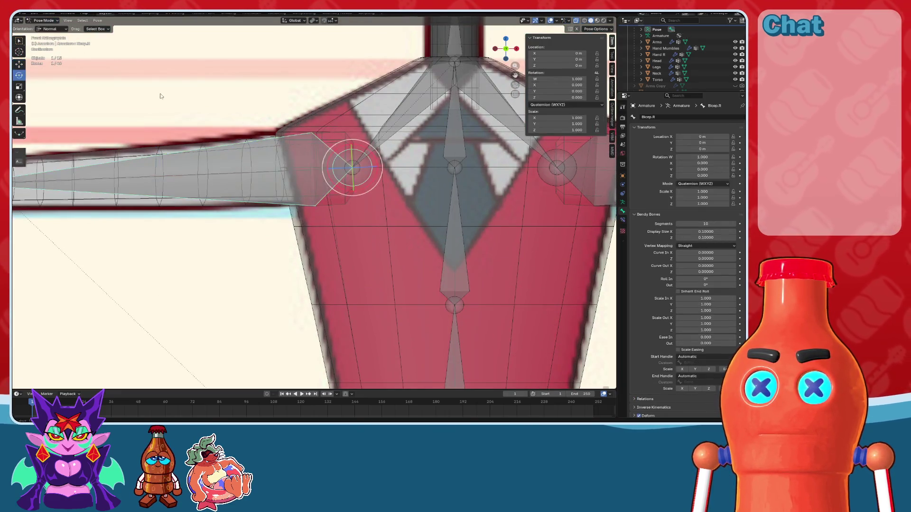
left_click(81, 20)
left_click(98, 21)
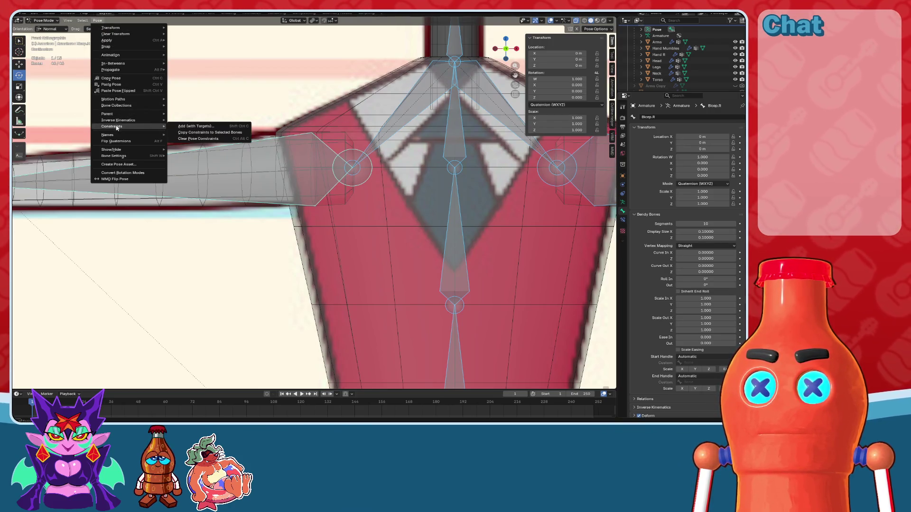
mouse_move(143, 34)
left_click(179, 33)
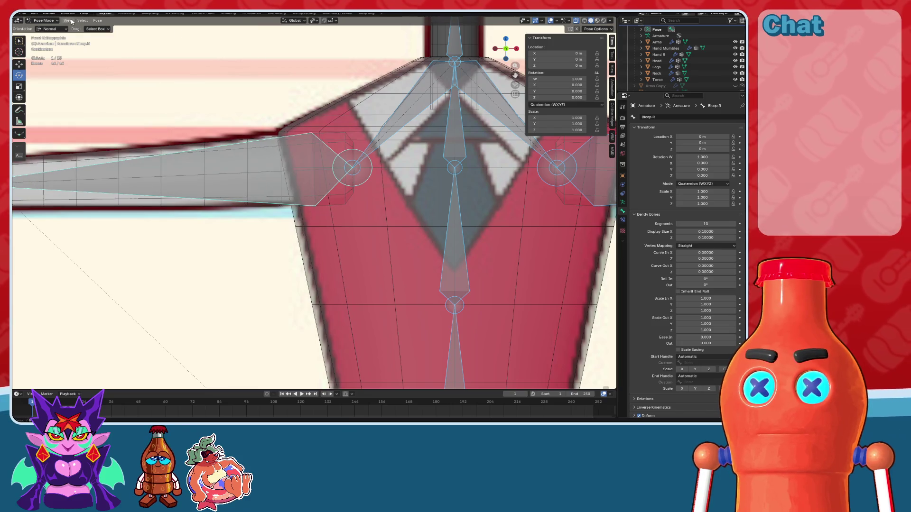
Step: In Edit Mode, move the Bicep.R head outward to the shoulder
left_click(53, 33)
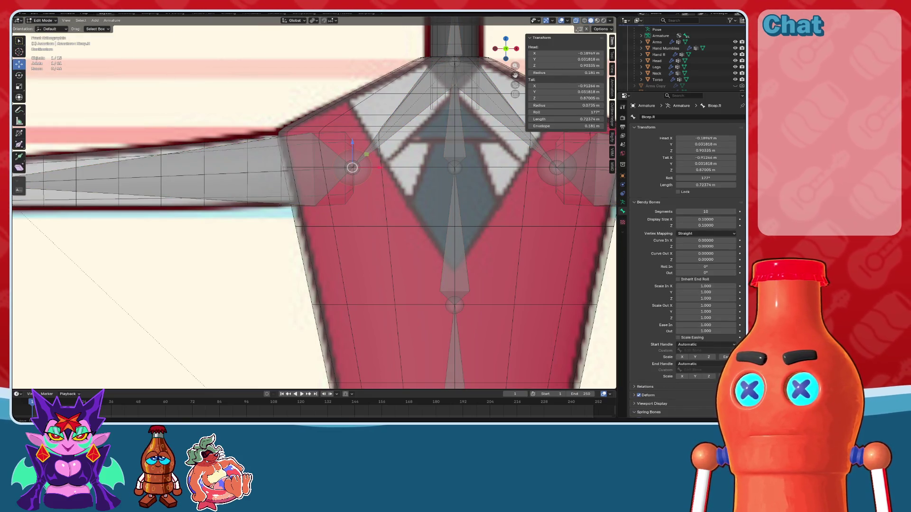
scroll(384, 163, "up", 2)
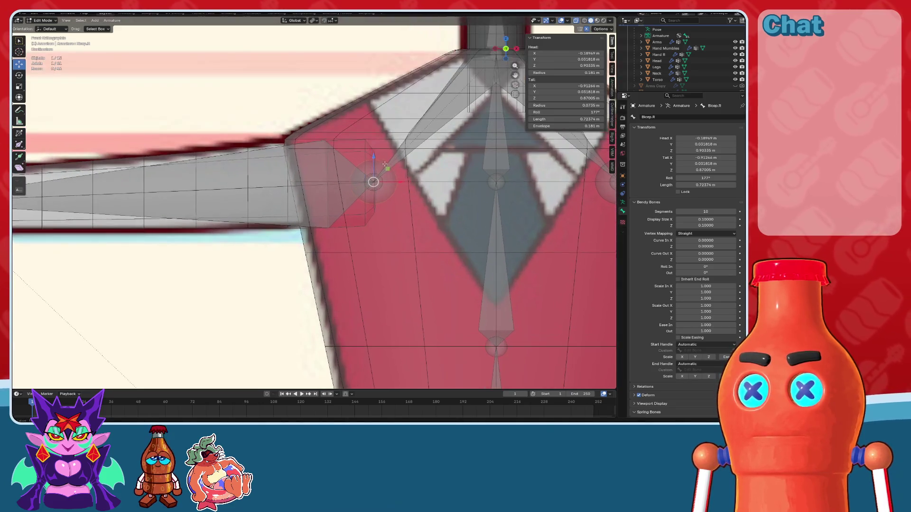
mouse_move(389, 182)
left_mouse_down()
mouse_move(308, 189)
mouse_move(323, 160)
left_mouse_up()
scroll(309, 185, "up", 2)
scroll(323, 160, "down", 6)
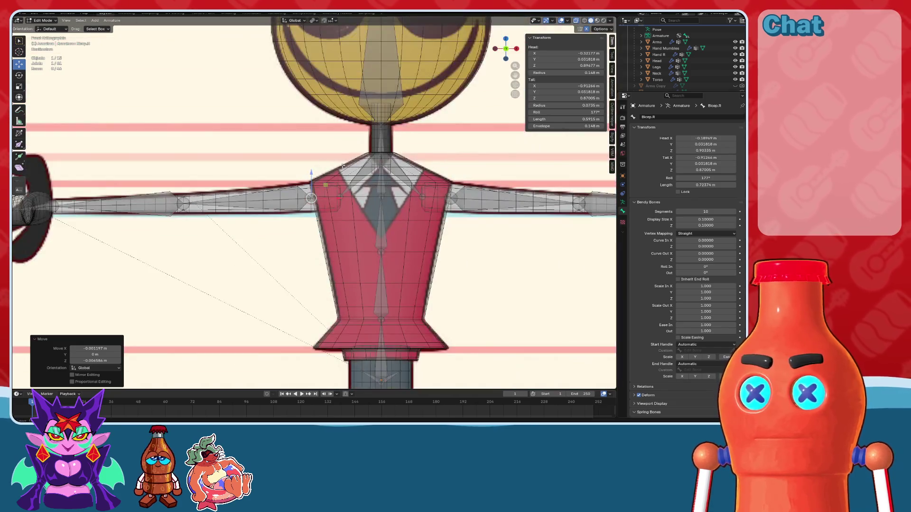
scroll(428, 166, "up", 3)
Step: Zoom in on the right shoulder and select Shoulder.R and Bicep.R
middle_click_drag(428, 167, 380, 171, "shift")
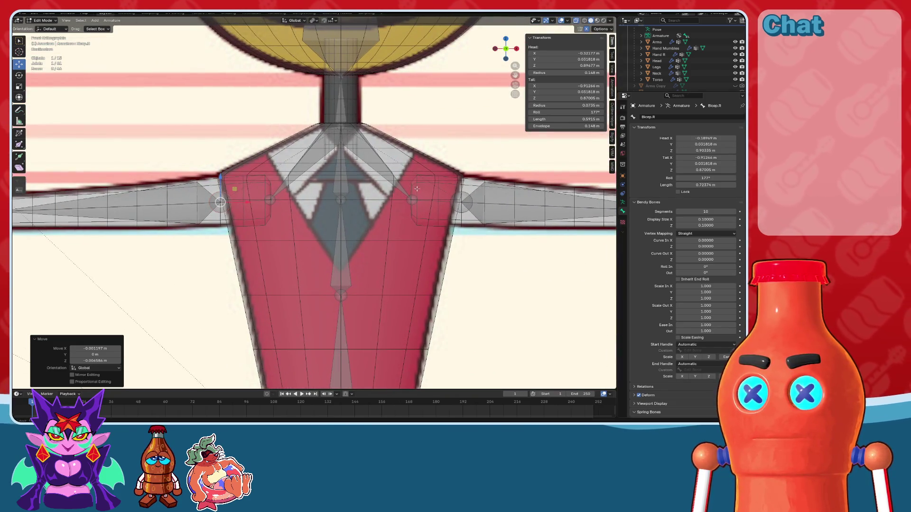
middle_click_drag(410, 203, 455, 205, "shift")
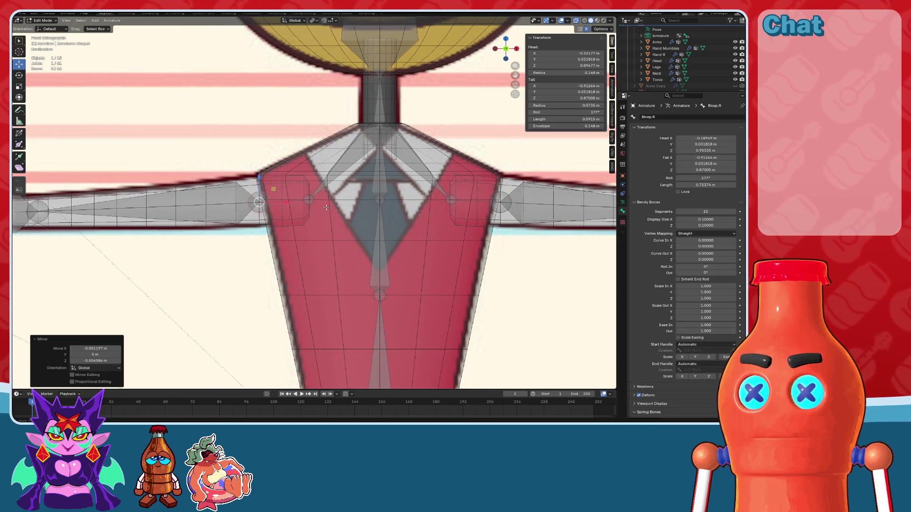
scroll(387, 212, "up", 6)
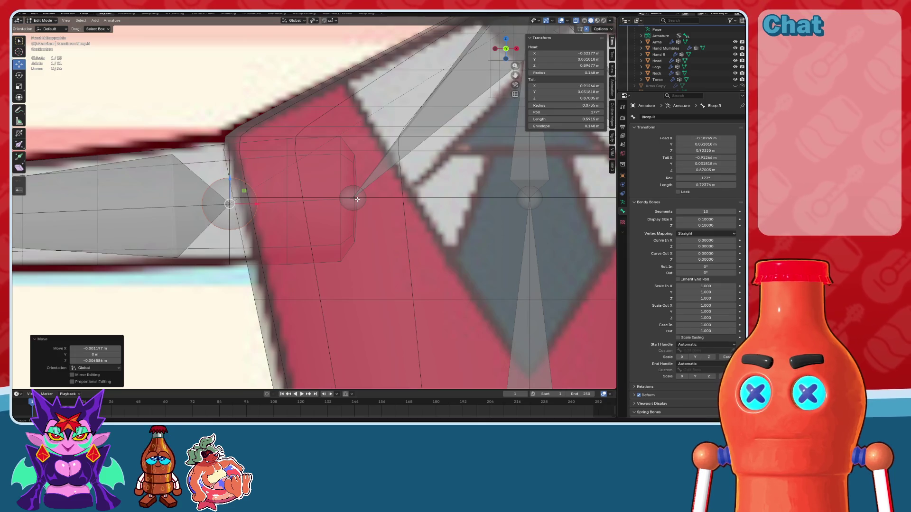
key("KP_6")
left_click(348, 202)
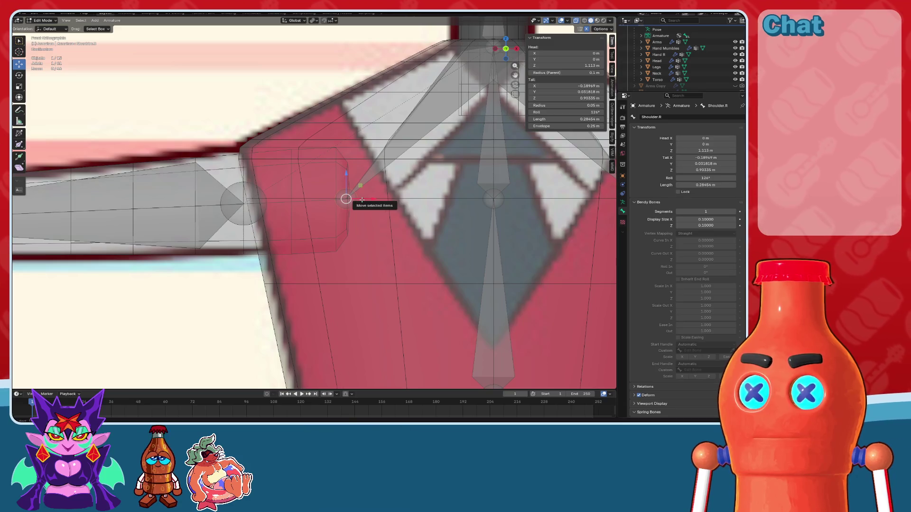
left_click(254, 204)
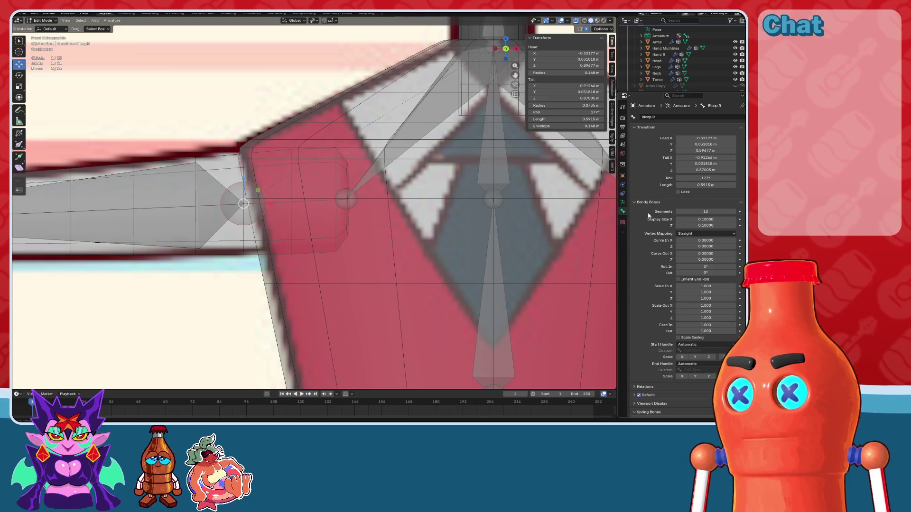
Step: Set Bicep.R's parent bone to Shoulder.R in the Relations panel
scroll(648, 216, "down", 1)
left_click(632, 371)
scroll(664, 332, "down", 4)
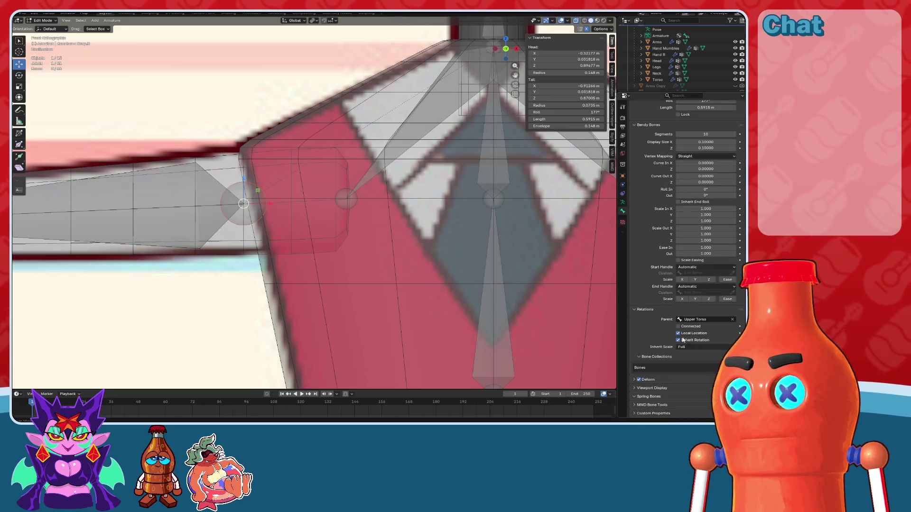
left_click(705, 319)
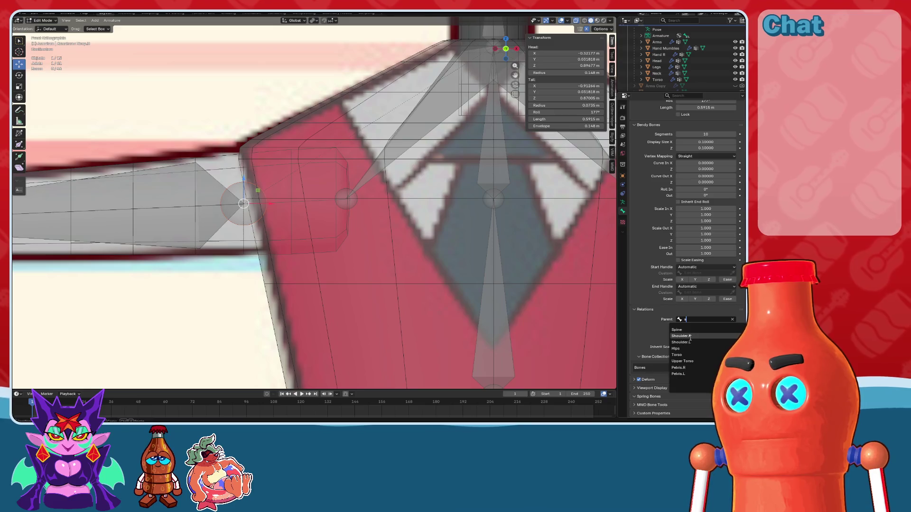
left_click(680, 336)
scroll(546, 214, "down", 1)
middle_click_drag(582, 209, 373, 210, "shift")
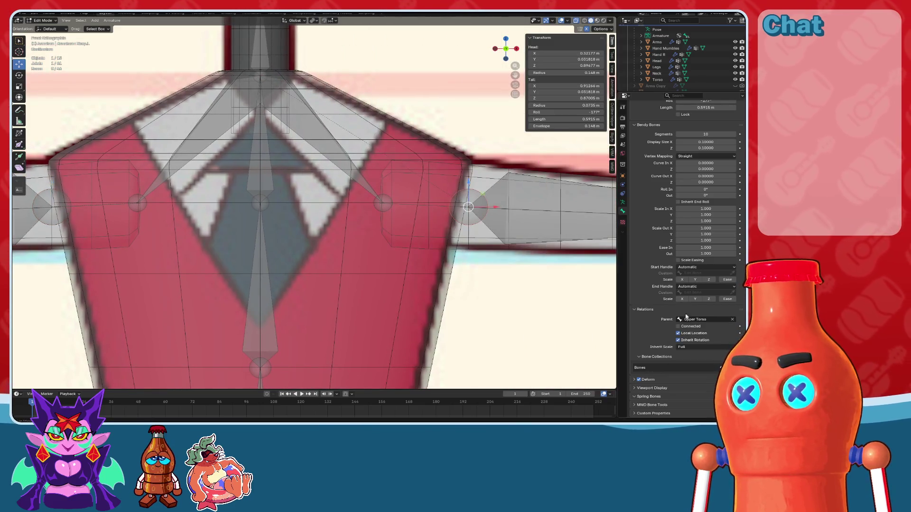
Step: Set Bicep.L's parent bone to Shoulder.L
left_click(686, 319)
left_click(694, 341)
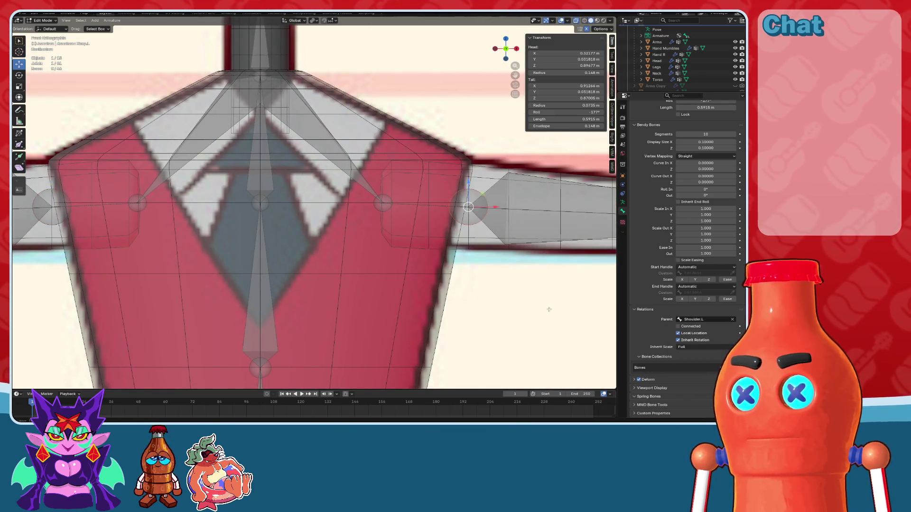
scroll(549, 309, "down", 4)
middle_click_drag(232, 176, 364, 171, "shift")
Step: Put the armature in Pose Mode, test-raise Bicep.R, then undo to rest
key("Tab")
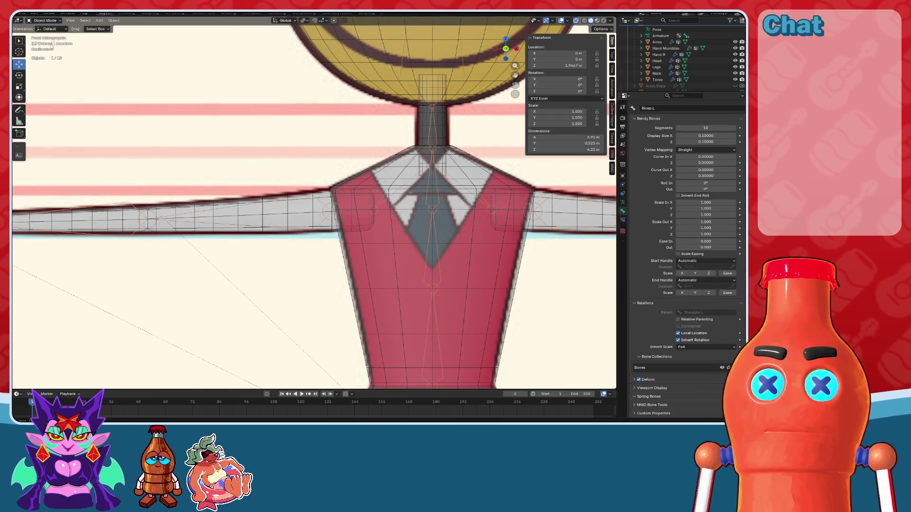
left_click(332, 216)
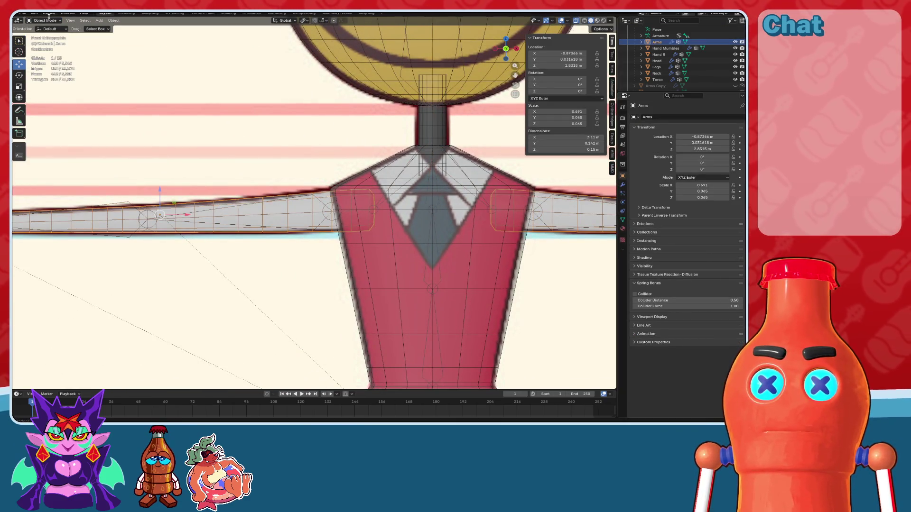
left_click(48, 20)
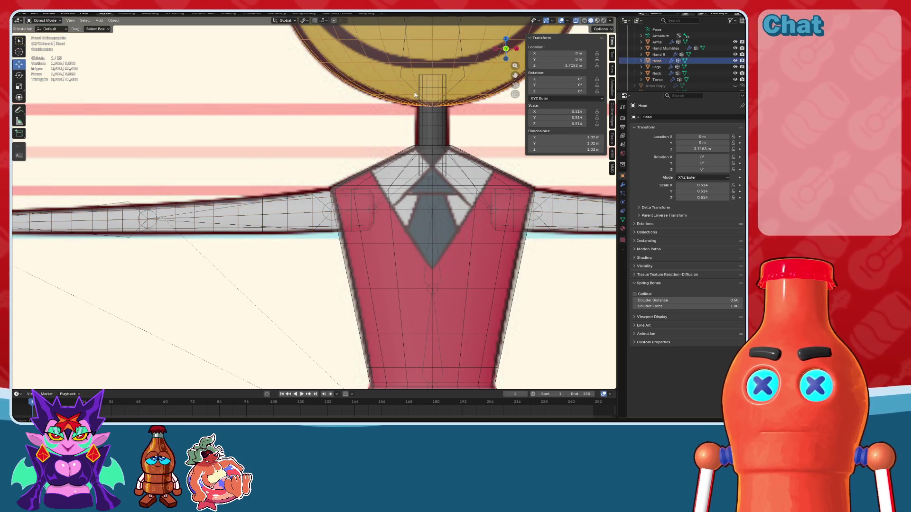
left_click(660, 36)
left_click(45, 41)
left_click(265, 215)
mouse_move(348, 192)
left_mouse_down()
mouse_move(352, 203)
mouse_move(327, 208)
mouse_move(341, 204)
left_mouse_up()
key("ctrl+z")
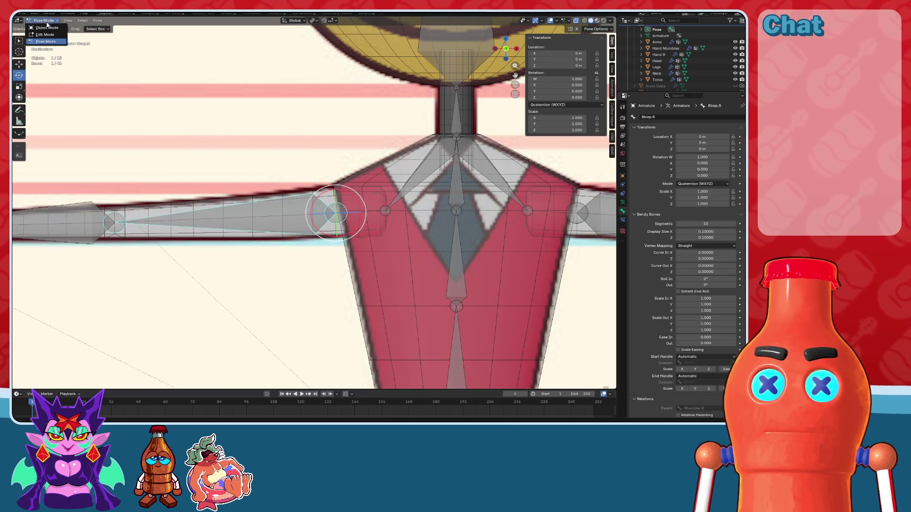
Step: Select the Armature hierarchy plus the head sphere, with the armature active
left_click(47, 28)
scroll(398, 174, "down", 5)
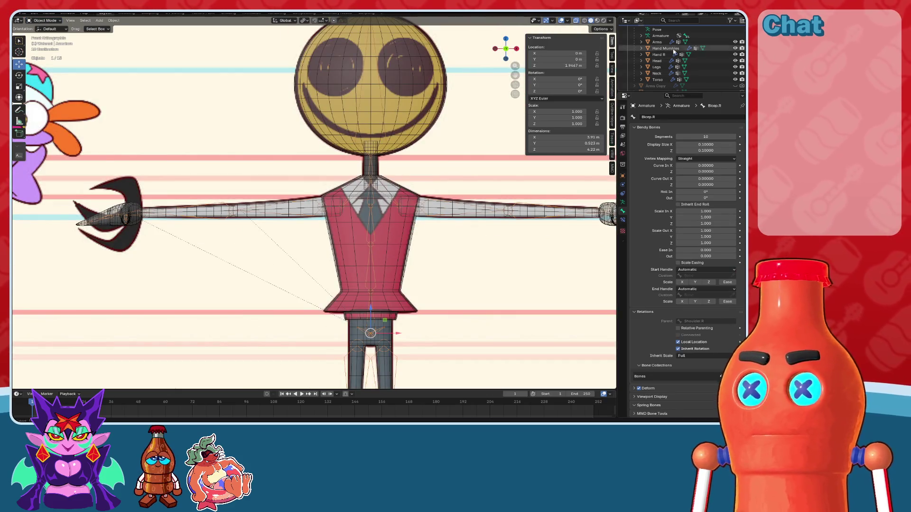
scroll(664, 62, "up", 3)
right_click(627, 78)
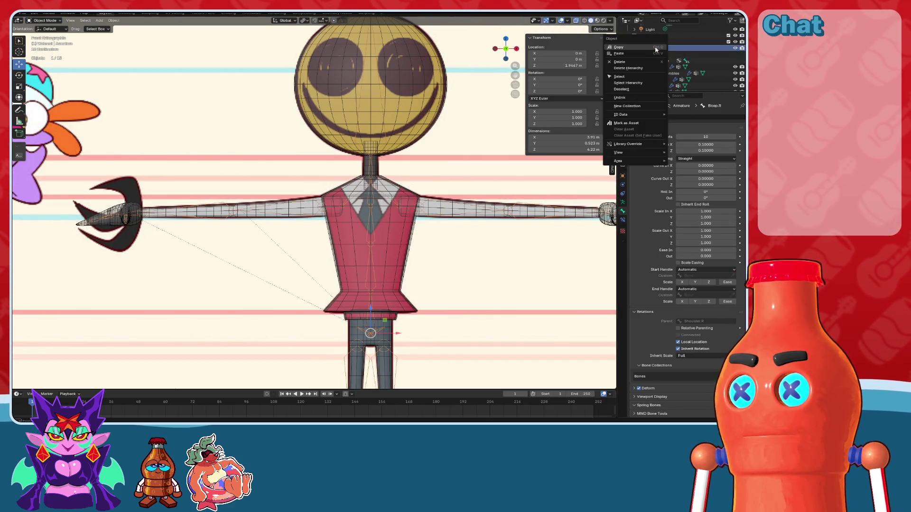
left_click(628, 82)
middle_click_drag(392, 99, 374, 187, "shift")
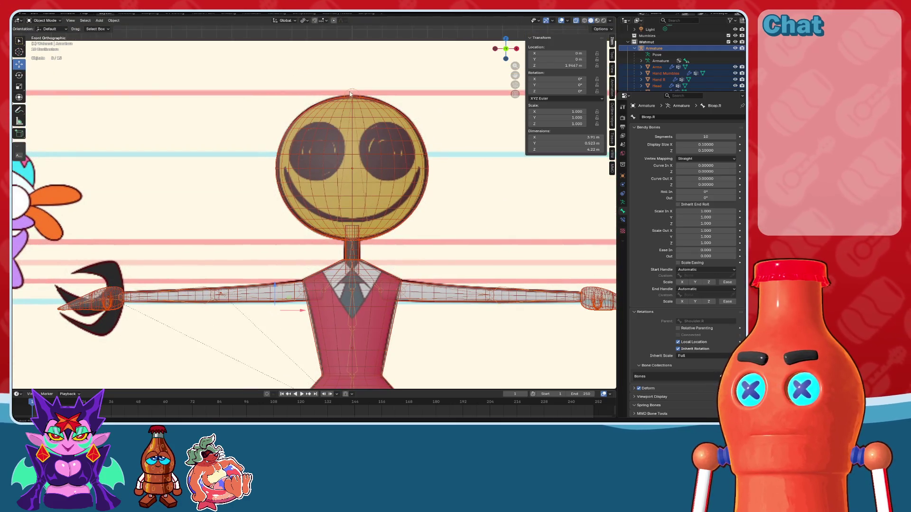
mouse_move(351, 90)
middle_mouse_down()
mouse_move(406, 157)
mouse_move(331, 109)
middle_mouse_up()
left_click(332, 109, "shift")
left_click(332, 111, "shift")
left_click(331, 110, "shift")
left_click(328, 108, "shift")
left_click(327, 108, "shift")
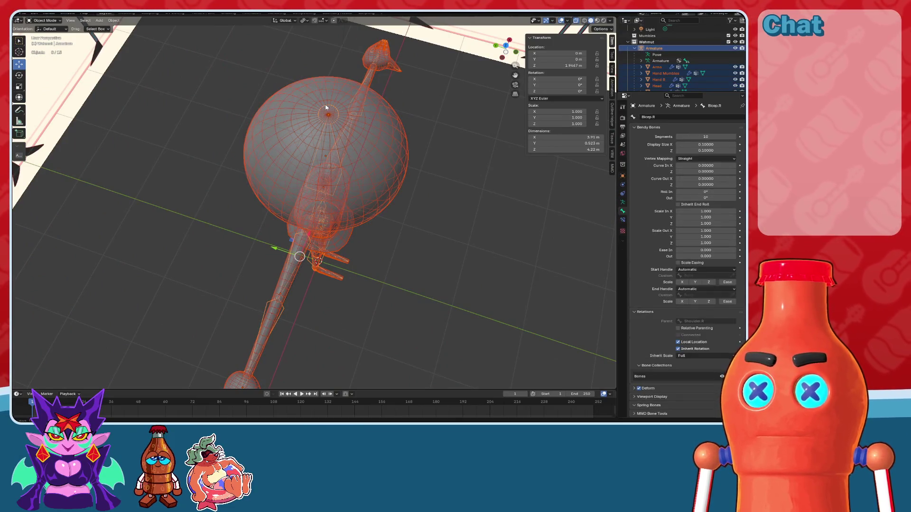
Step: Parent the meshes with Automatic Weights, then put the armature in Pose Mode
key("ctrl+p")
left_click(325, 105)
left_click(547, 234)
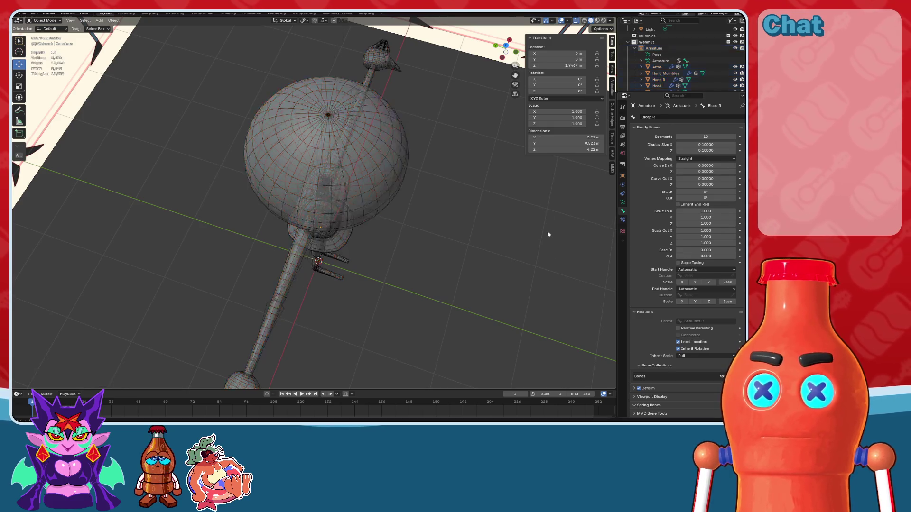
key("KP_1")
scroll(380, 117, "up", 3)
left_click(325, 227)
left_click(325, 227)
left_click(45, 41)
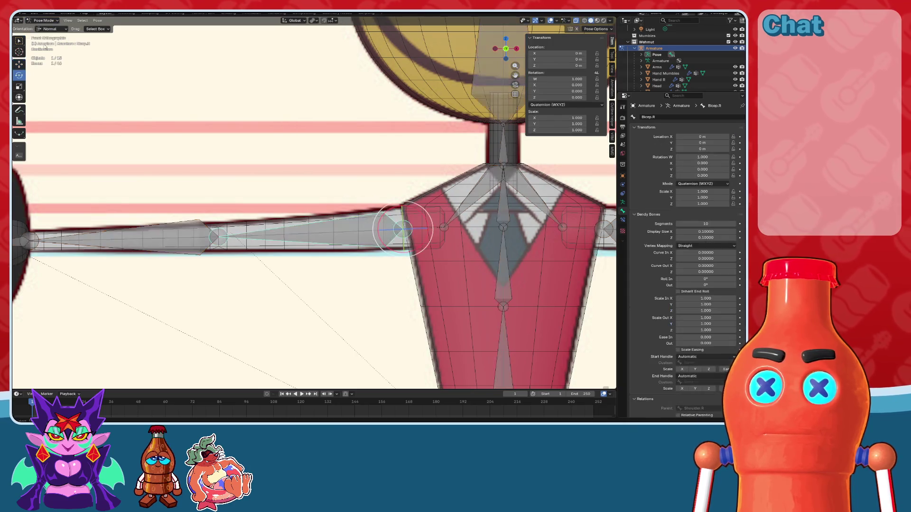
Step: Rotate Bicep.R down and inspect the shoulder bend with overlays hidden and materials shown
mouse_move(402, 229)
left_mouse_down()
mouse_move(412, 243)
mouse_move(398, 240)
mouse_move(408, 223)
mouse_move(456, 181)
left_mouse_up()
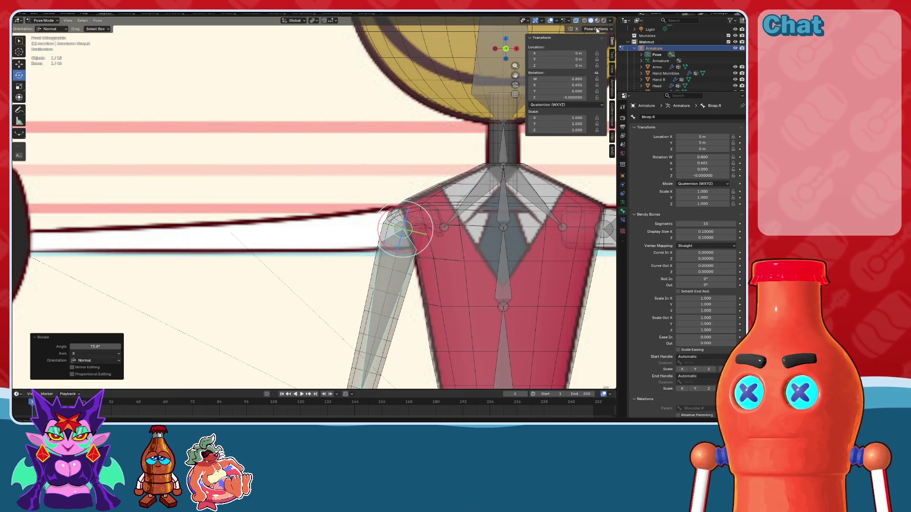
left_click(551, 21)
key("KP_5")
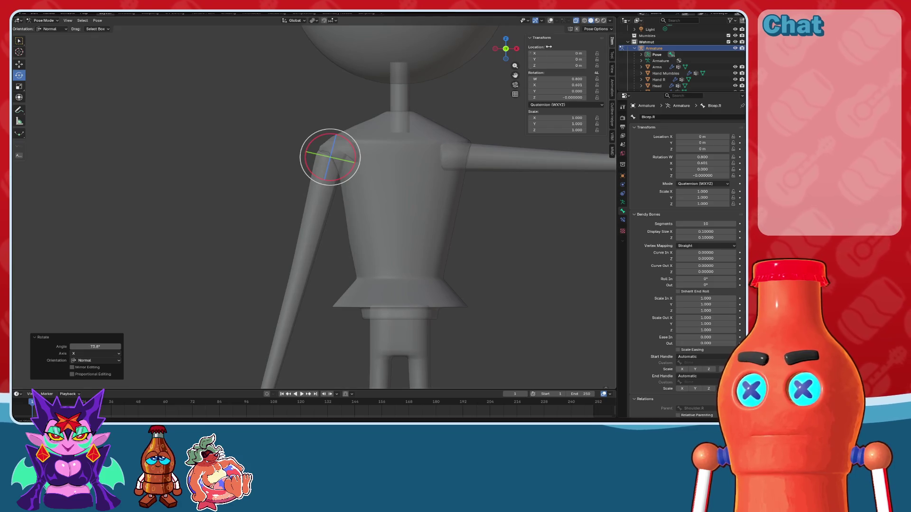
left_click(597, 22)
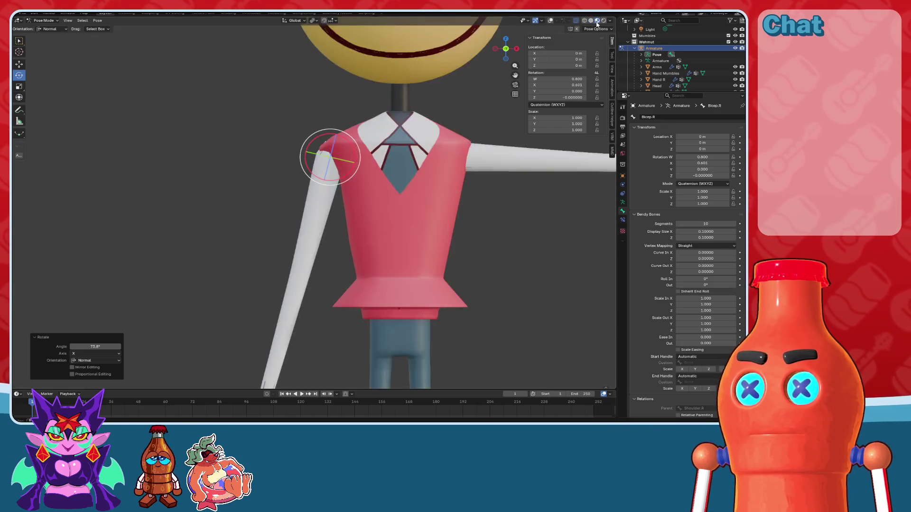
key("ctrl+z")
key("ctrl+shift+z")
mouse_move(454, 163)
middle_mouse_down()
mouse_move(439, 217)
mouse_move(390, 211)
middle_mouse_up()
scroll(439, 217, "up", 5)
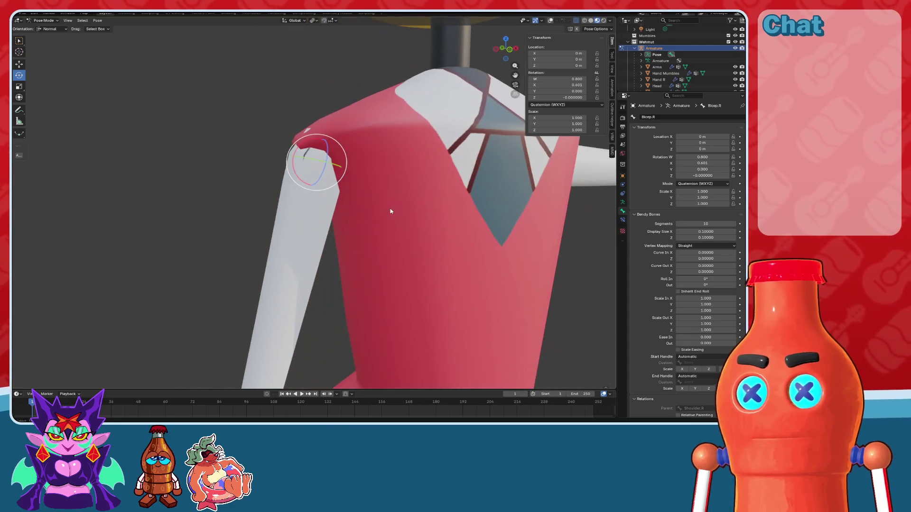
mouse_move(467, 85)
middle_mouse_down()
mouse_move(376, 159)
mouse_move(433, 169)
mouse_move(363, 164)
mouse_move(389, 161)
middle_mouse_up()
Step: Reset the arm to rest, check it in wireframe, then enter Object Mode with Arms active
key("ctrl+z")
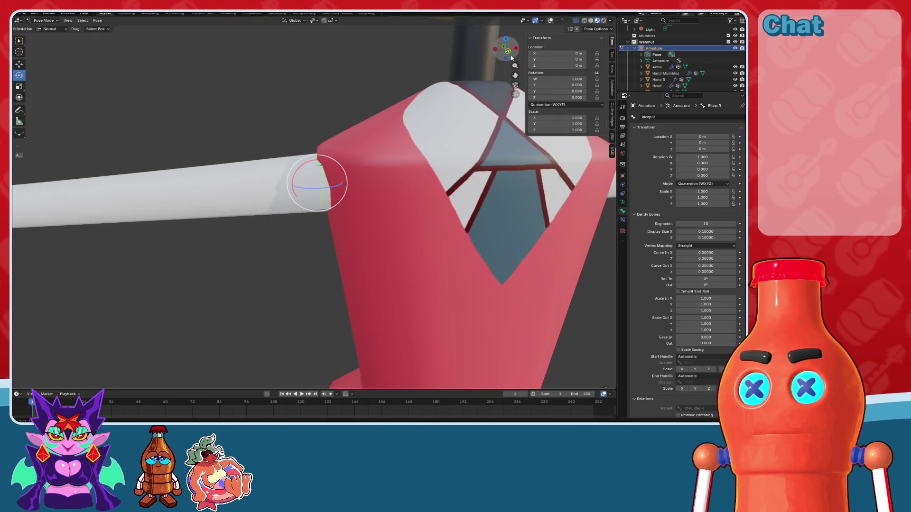
key("KP_1")
key("shift+z")
middle_click_drag(482, 82, 550, 80)
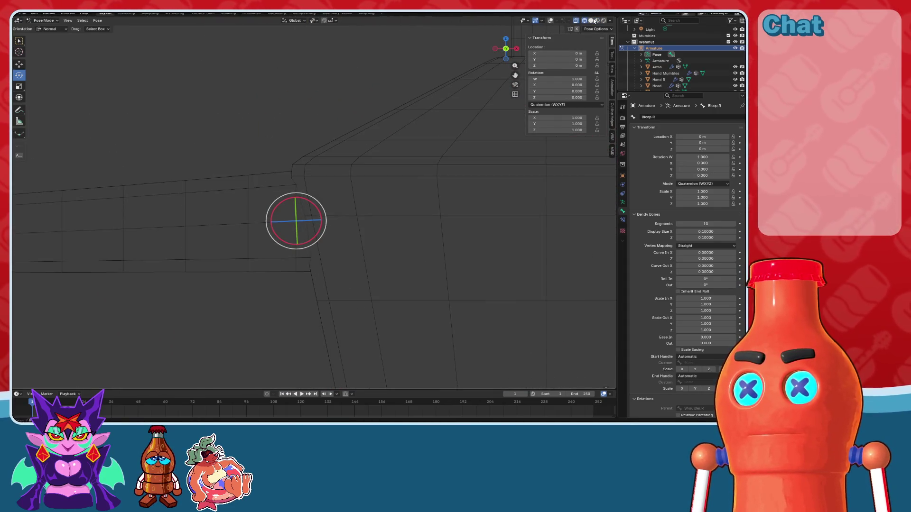
left_click(591, 21)
mouse_move(482, 104)
middle_mouse_down()
mouse_move(376, 149)
mouse_move(319, 188)
middle_mouse_up()
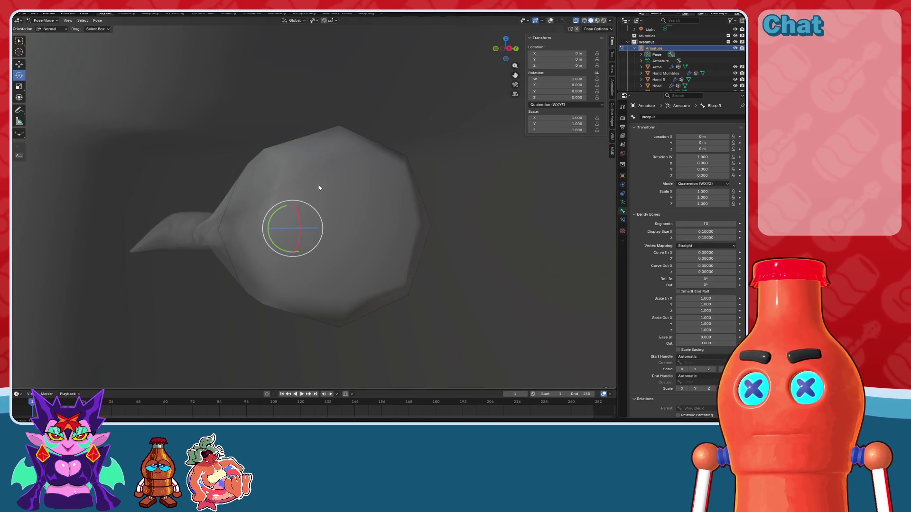
left_click(41, 21)
left_click(48, 29)
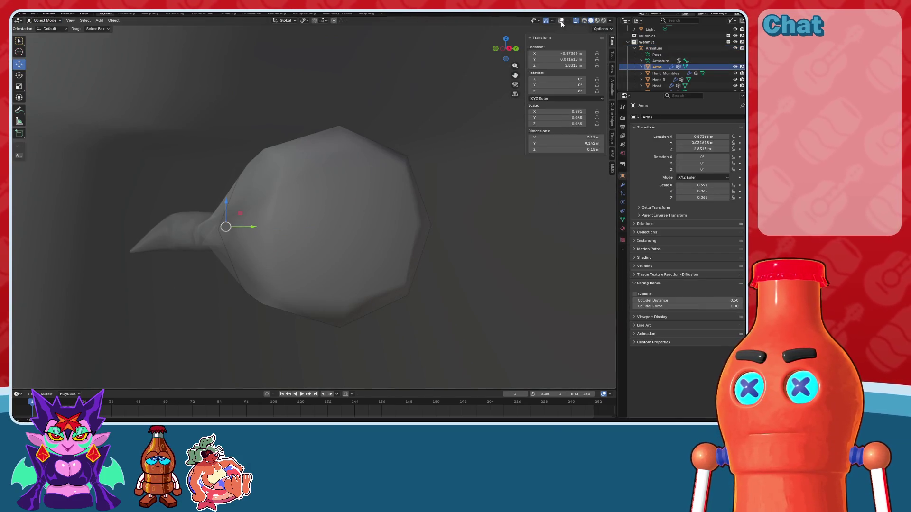
Step: Show overlays and check the Arms mesh in Edit Mode, deselecting its edge loop
left_click(561, 20)
left_click(45, 21)
left_click(47, 40)
mouse_move(308, 199)
middle_mouse_down()
mouse_move(356, 187)
mouse_move(474, 118)
mouse_move(611, 23)
mouse_move(380, 151)
mouse_move(410, 130)
mouse_move(373, 90)
mouse_move(389, 105)
mouse_move(449, 110)
mouse_move(413, 144)
mouse_move(468, 185)
mouse_move(294, 195)
mouse_move(211, 169)
middle_mouse_up()
left_click(117, 104)
key("Tab")
Step: Put the Arms mesh in Texture Paint mode and show its Wehmut material settings
left_click(44, 20)
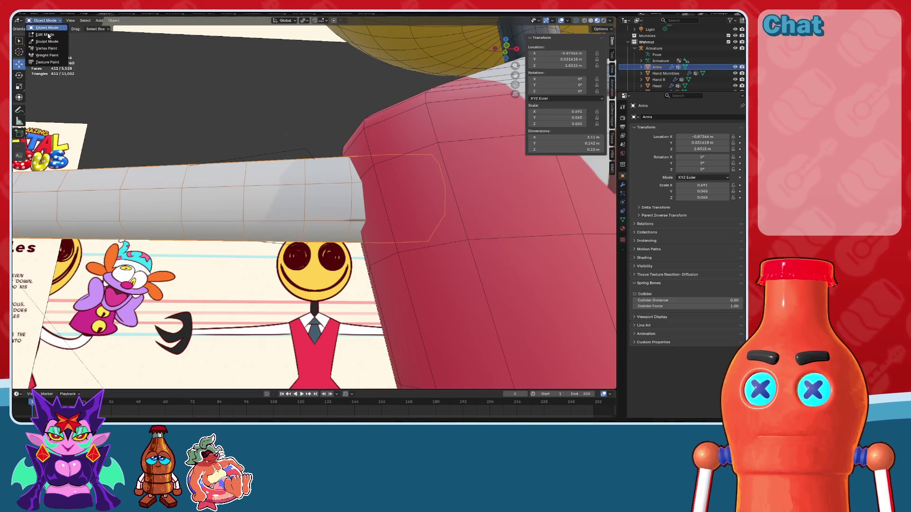
left_click(46, 62)
middle_click_drag(294, 214, 349, 206)
left_click(623, 230)
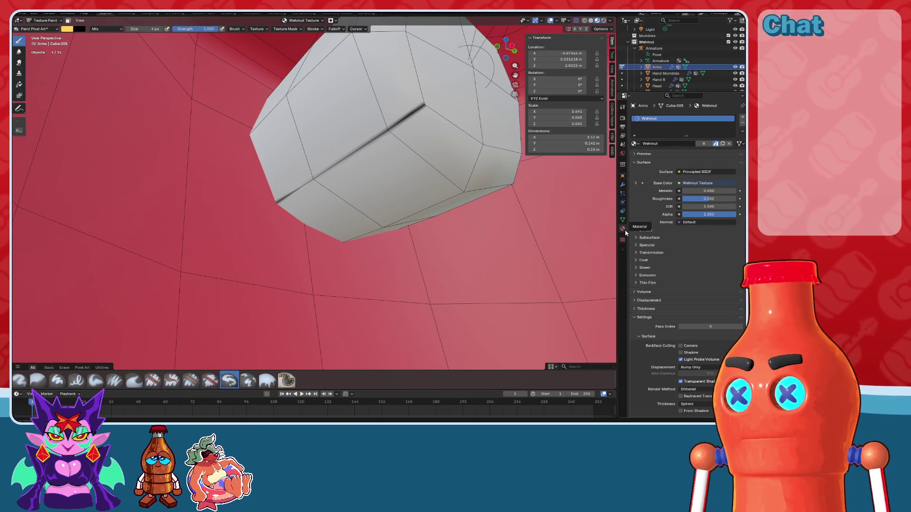
Step: Set the texture paint colour to white from the Tool tab palette
left_click(623, 108)
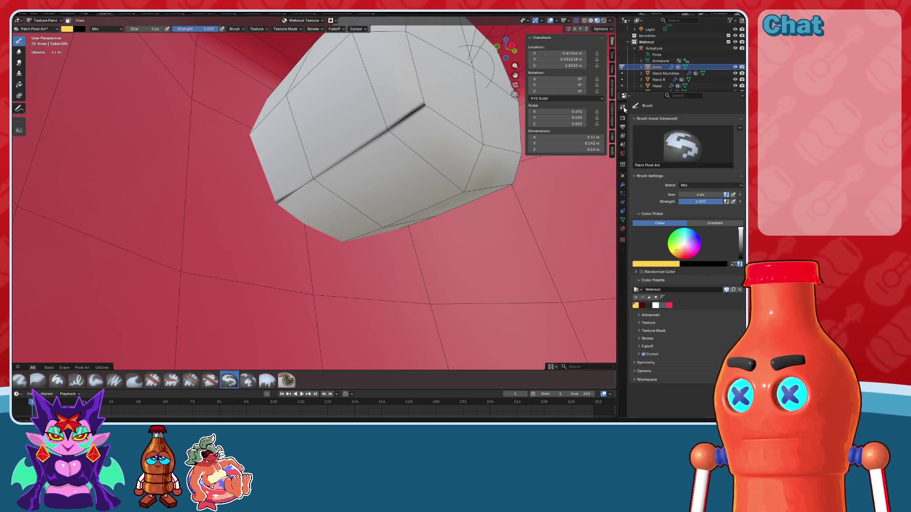
middle_click_drag(236, 156, 231, 141)
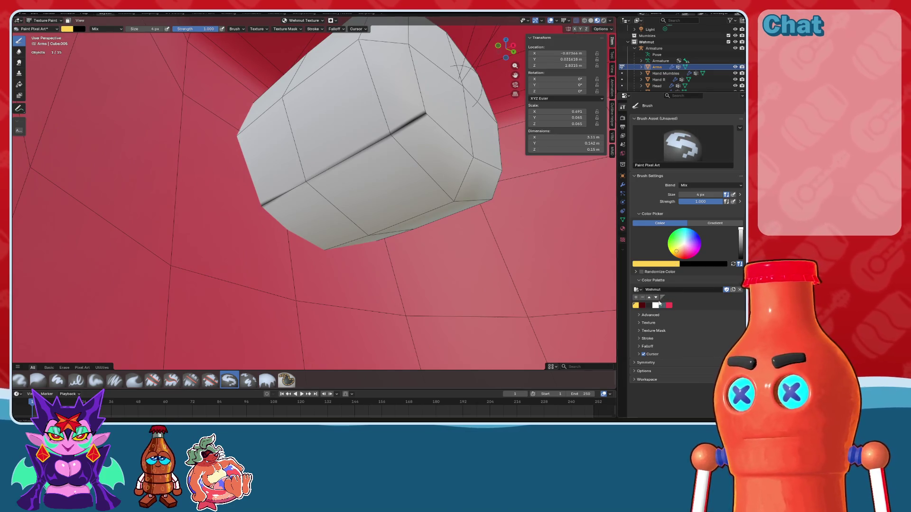
left_click(655, 305)
mouse_move(416, 108)
middle_mouse_down()
mouse_move(413, 138)
mouse_move(380, 122)
middle_mouse_up()
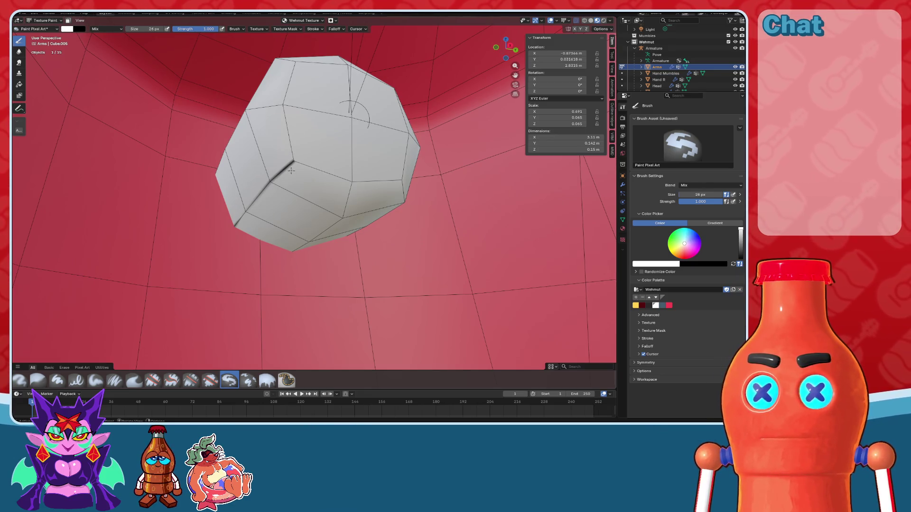
mouse_move(280, 188)
middle_mouse_down()
mouse_move(302, 181)
mouse_move(385, 202)
middle_mouse_up()
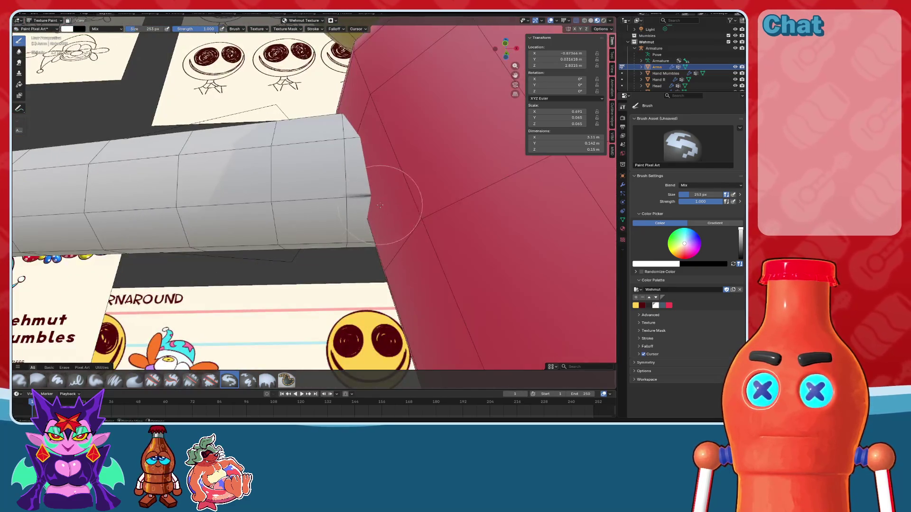
Step: Isolate the Arms in Local view, inspect both pieces, then switch to the Texture Paint workspace
key("KP_Divide")
scroll(294, 230, "up", 3)
mouse_move(294, 229)
middle_mouse_down()
mouse_move(396, 223)
mouse_move(360, 228)
mouse_move(425, 143)
middle_mouse_up()
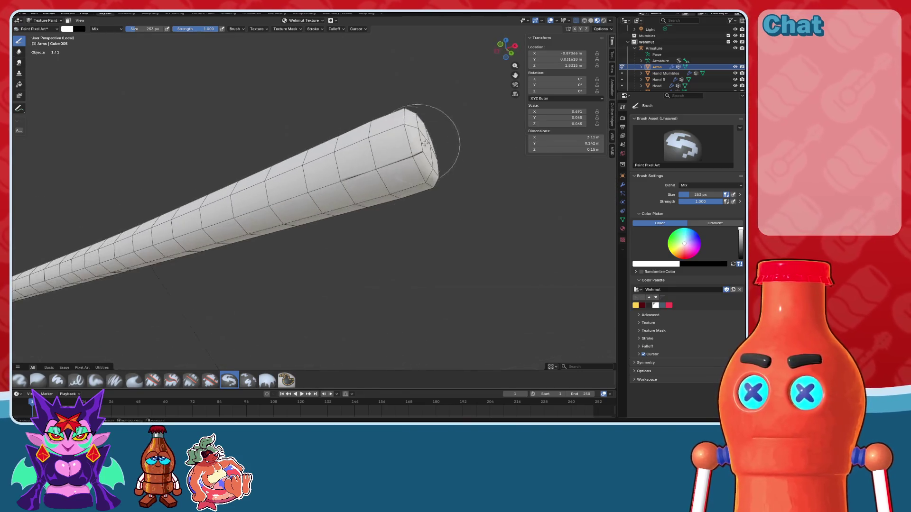
scroll(369, 177, "down", 1)
left_click(550, 20)
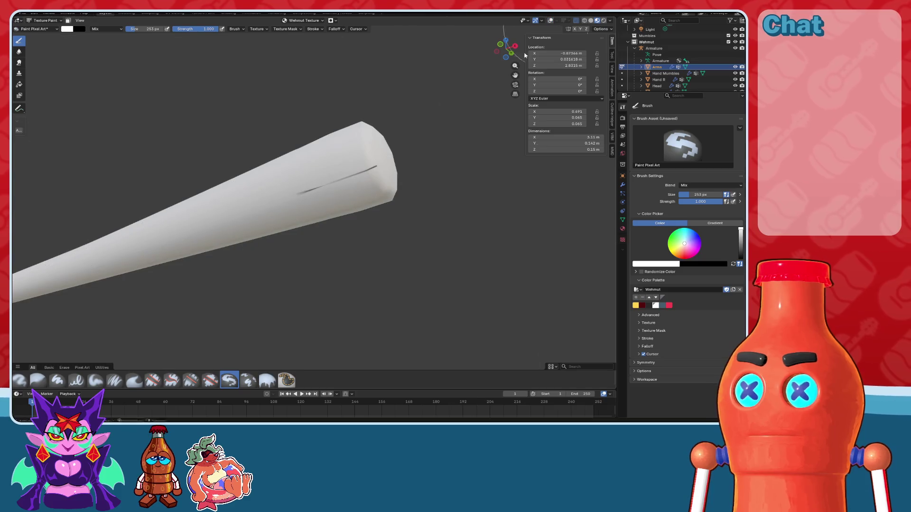
scroll(282, 190, "down", 4)
middle_click_drag(413, 190, 332, 199)
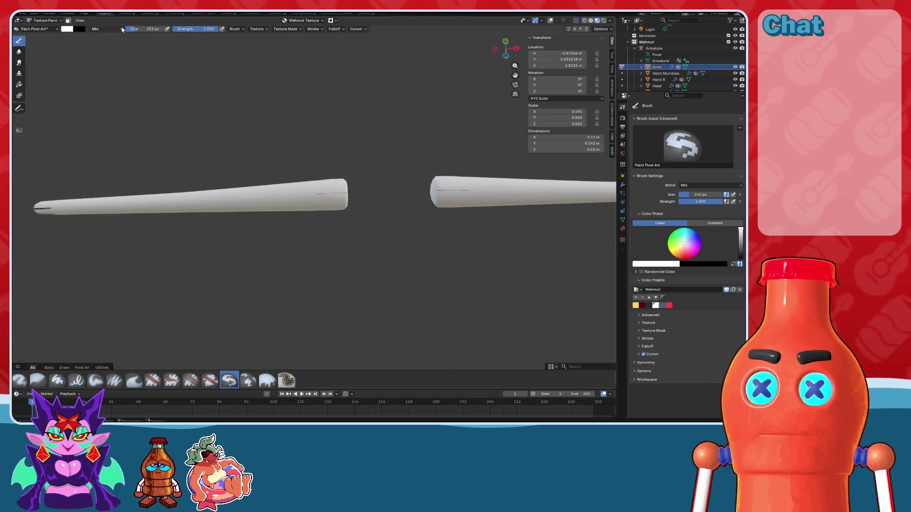
left_click(207, 14)
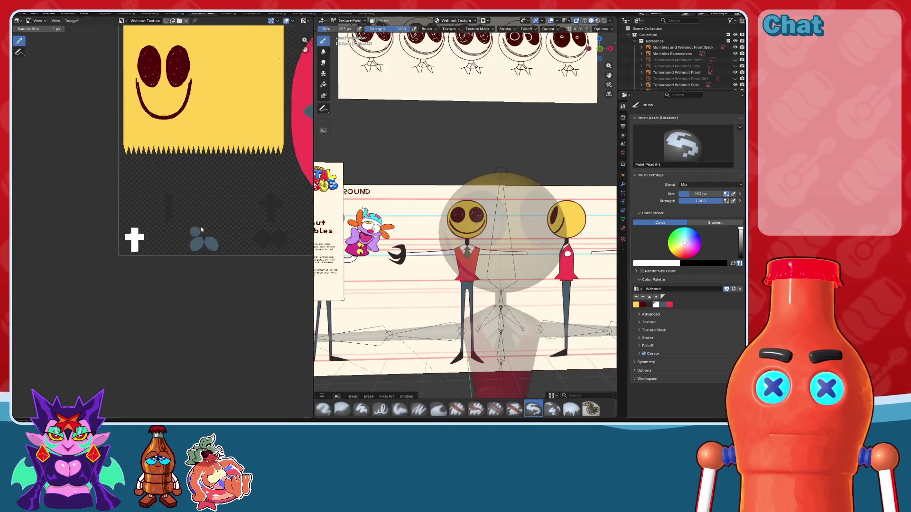
scroll(263, 181, "up", 3)
middle_click_drag(237, 181, 187, 179)
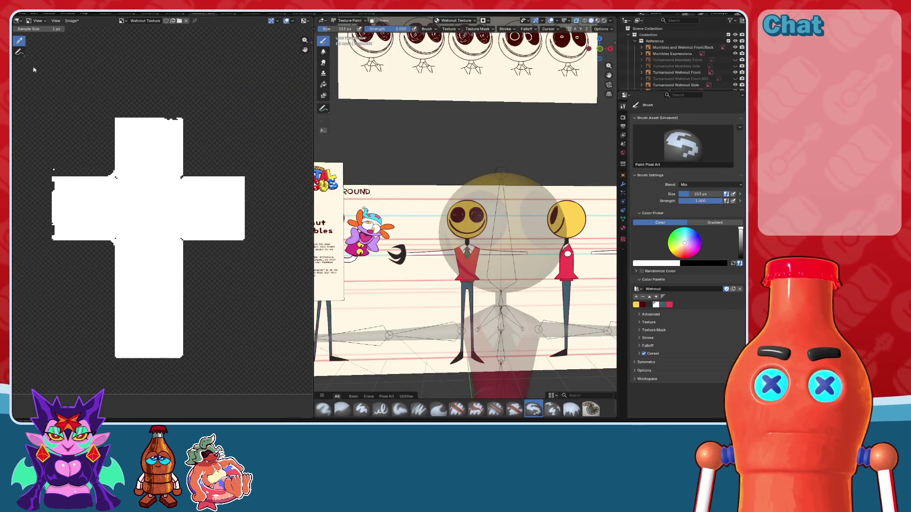
scroll(82, 82, "down", 2)
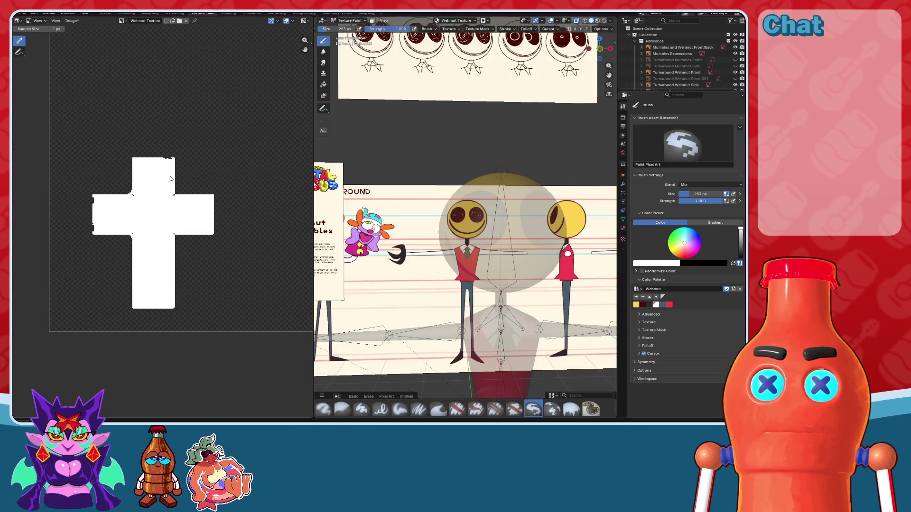
key("KP_Decimal")
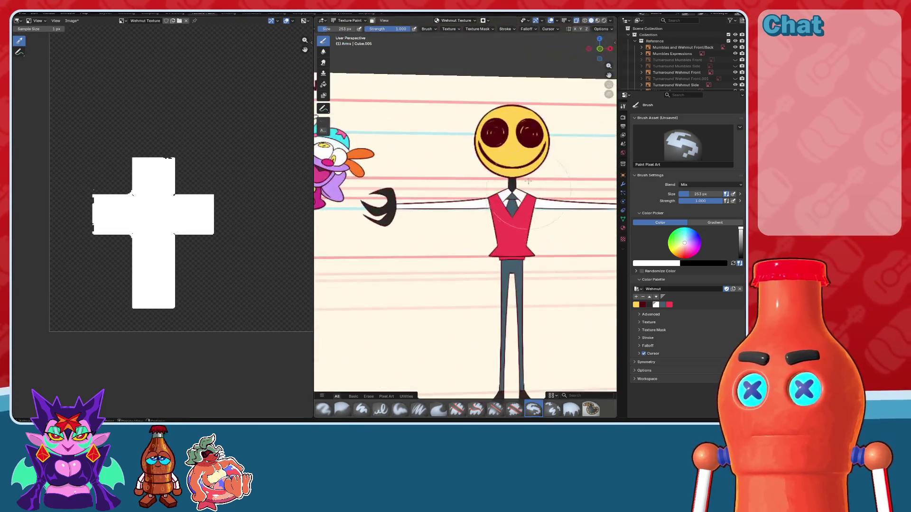
scroll(66, 57, "down", 2)
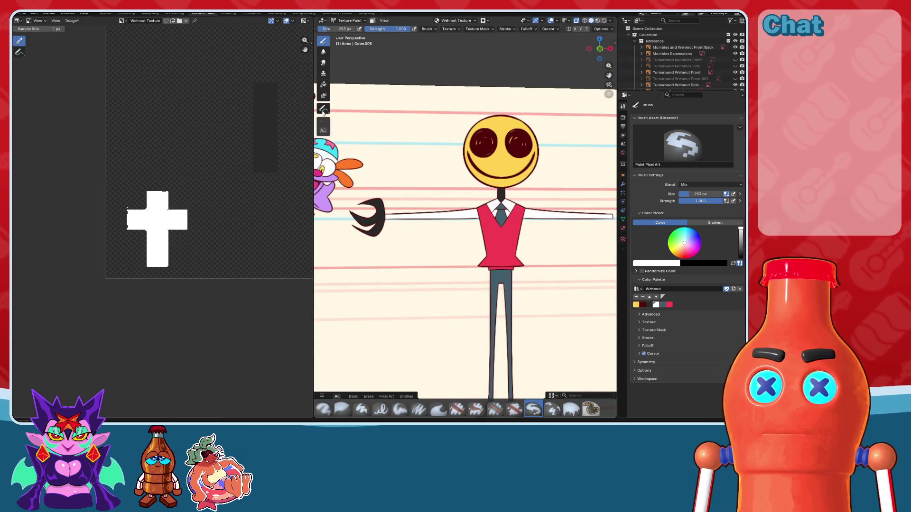
scroll(323, 110, "down", 3)
left_click(340, 20)
left_click(349, 36)
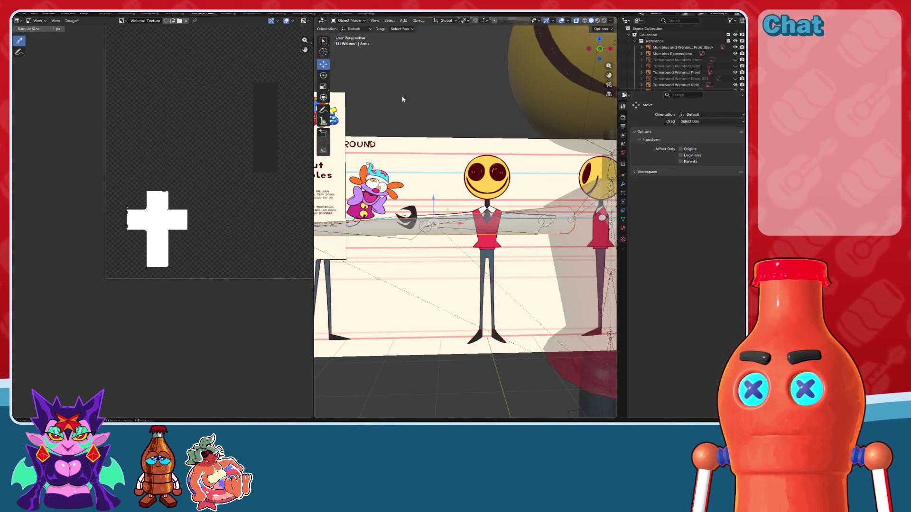
middle_click_drag(403, 98, 470, 230)
left_click(441, 203)
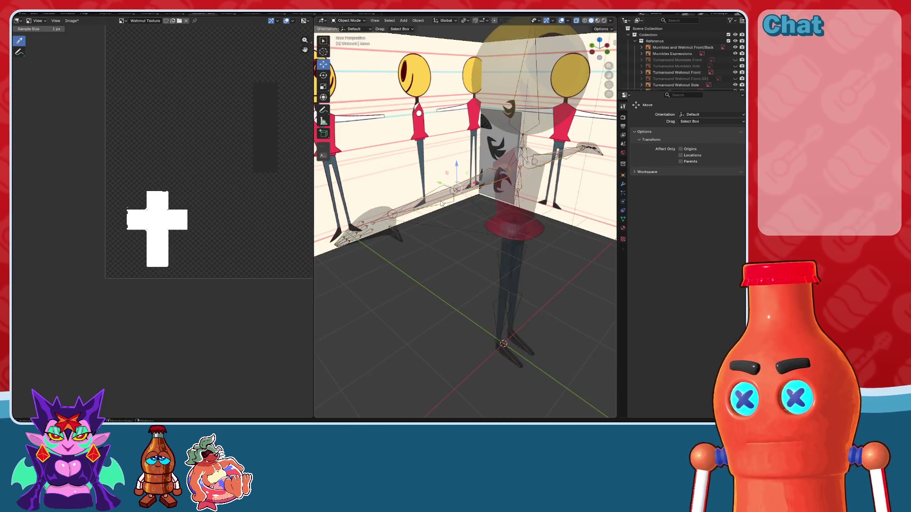
left_click(340, 20)
left_click(354, 64)
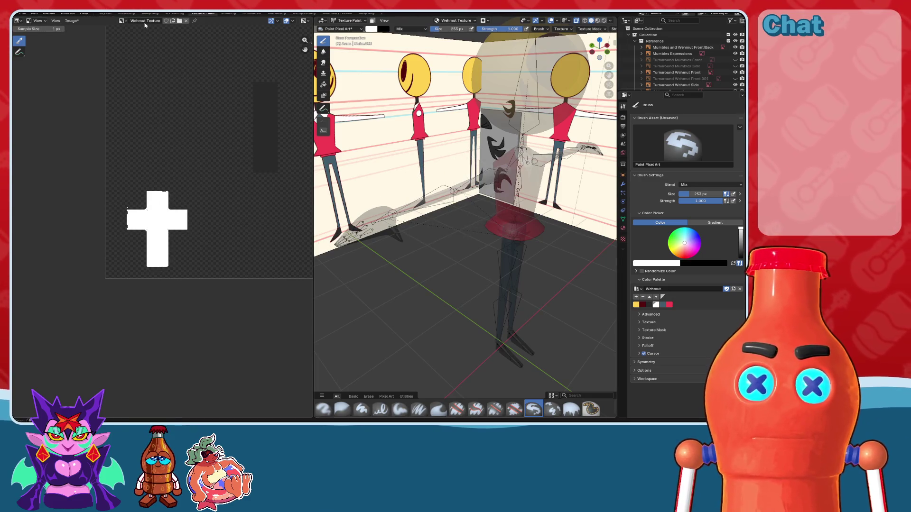
left_click(18, 21)
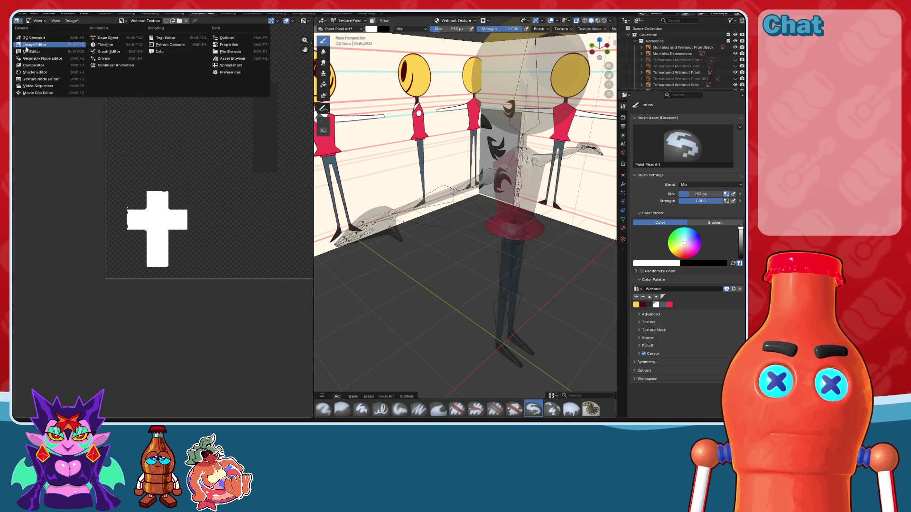
left_click(54, 80)
left_click(17, 21)
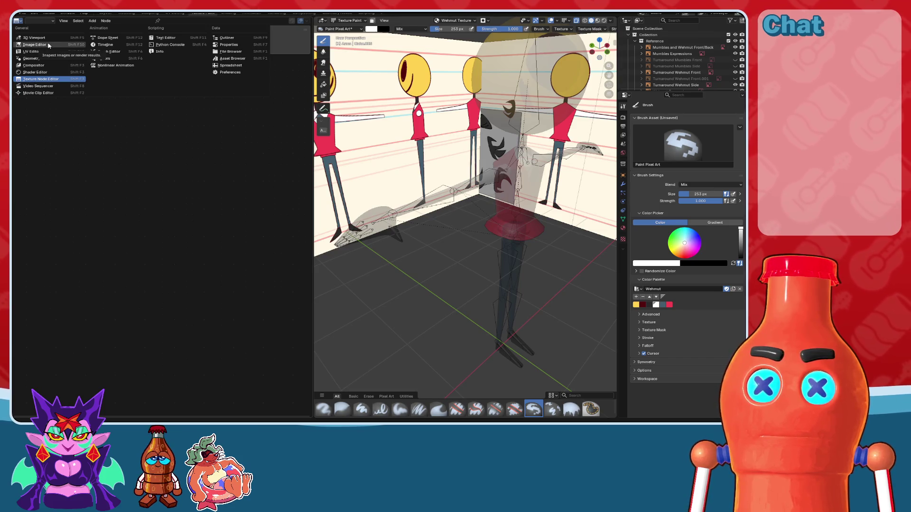
left_click(49, 45)
scroll(166, 199, "right", 2)
scroll(161, 185, "up", 1)
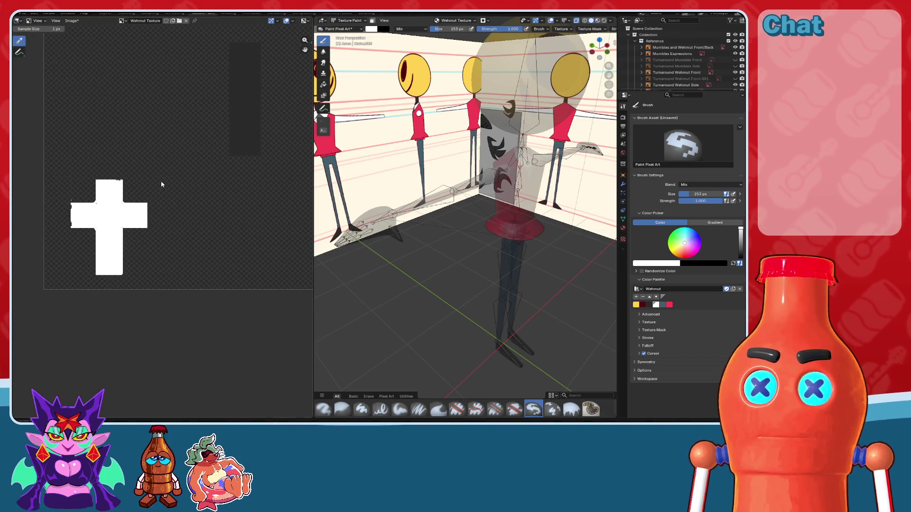
Step: Paint white over the UV cross in the image editor with a 74 px brush
left_click(40, 43)
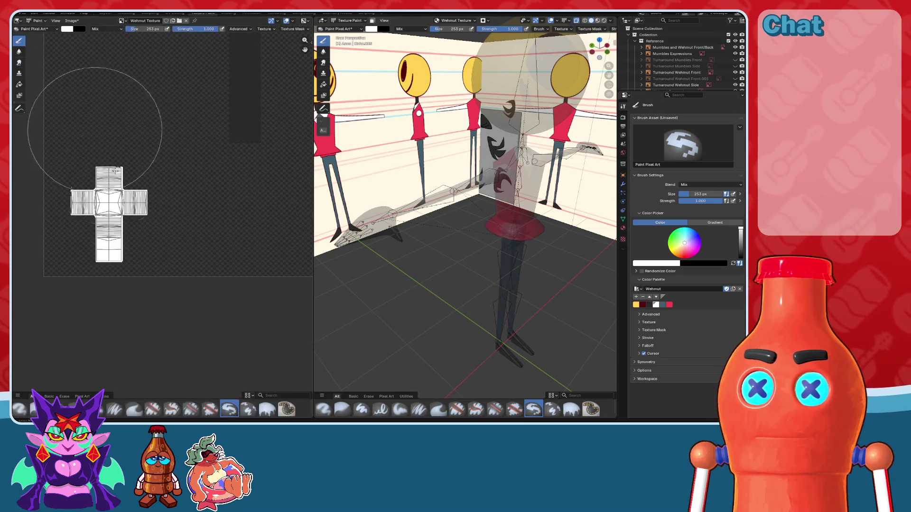
scroll(142, 157, "up", 2)
left_click(73, 202)
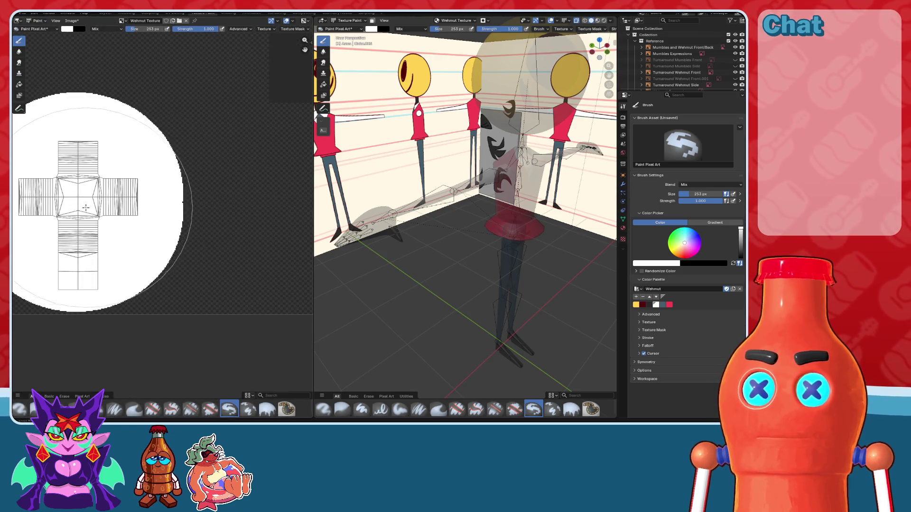
key("ctrl+z")
scroll(109, 203, "up", 2)
middle_click_drag(109, 203, 143, 205)
key("bracketleft")
key("bracketleft")
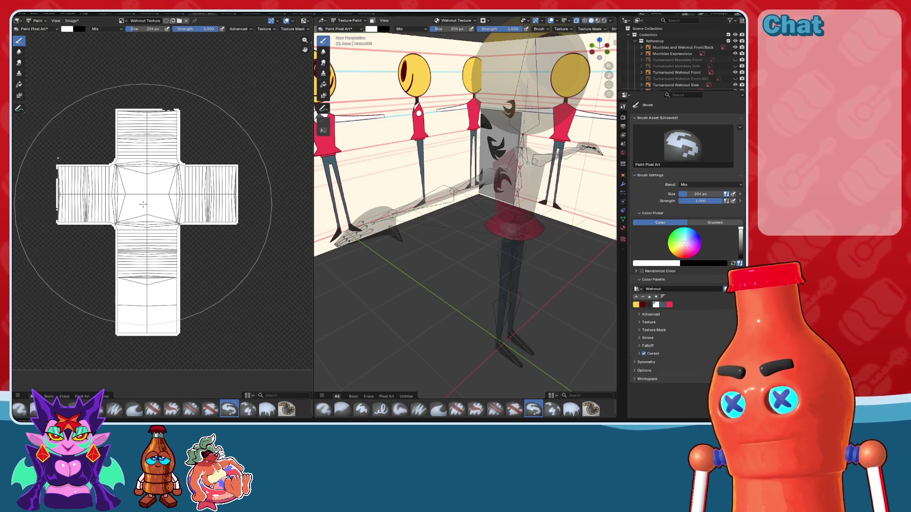
key("bracketleft")
key("bracketleft")
key("bracketleft")
key("bracketright")
key("bracketright")
mouse_move(146, 132)
left_mouse_down()
mouse_move(143, 188)
mouse_move(211, 195)
mouse_move(80, 192)
left_mouse_up()
mouse_move(132, 210)
left_mouse_down()
mouse_move(144, 237)
mouse_move(147, 321)
left_mouse_up()
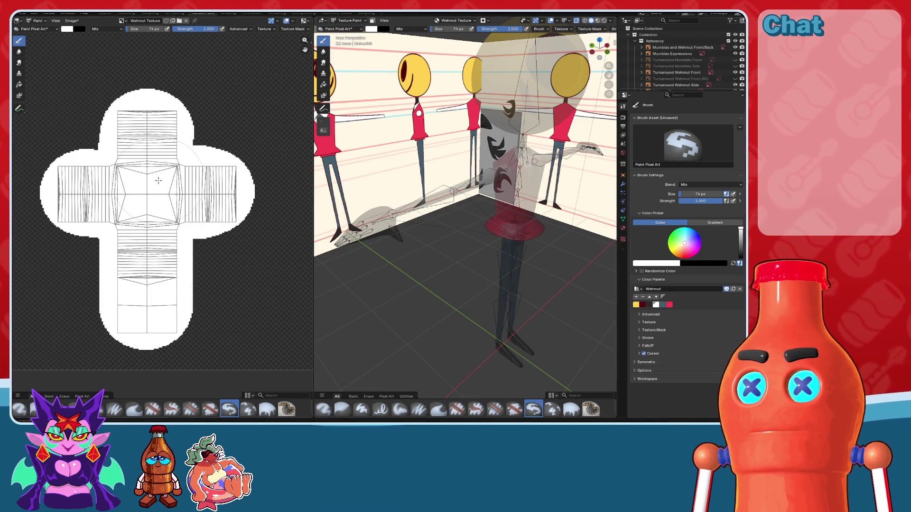
Step: Save the painted texture with Alt+S and switch the 3D view back to Object Mode
key("alt+s")
scroll(158, 180, "down", 10)
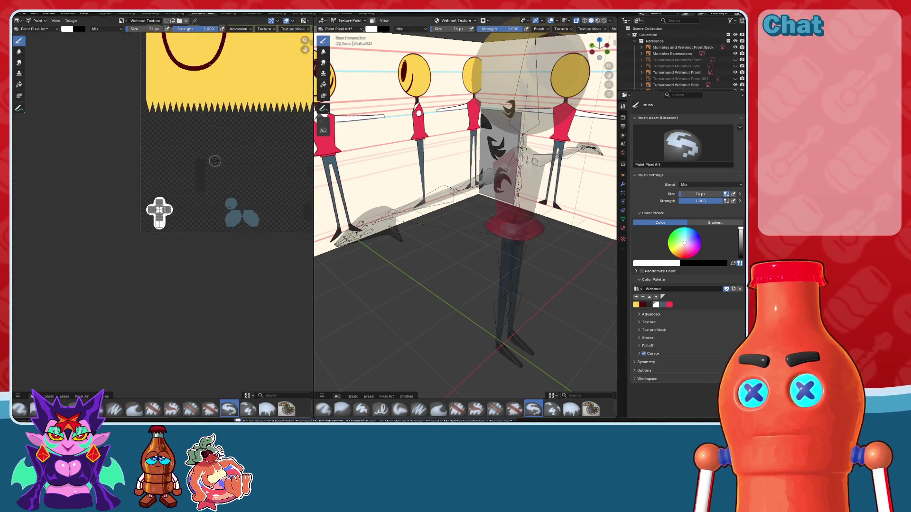
scroll(178, 210, "up", 6)
scroll(178, 211, "up", 3)
middle_click_drag(169, 209, 187, 253)
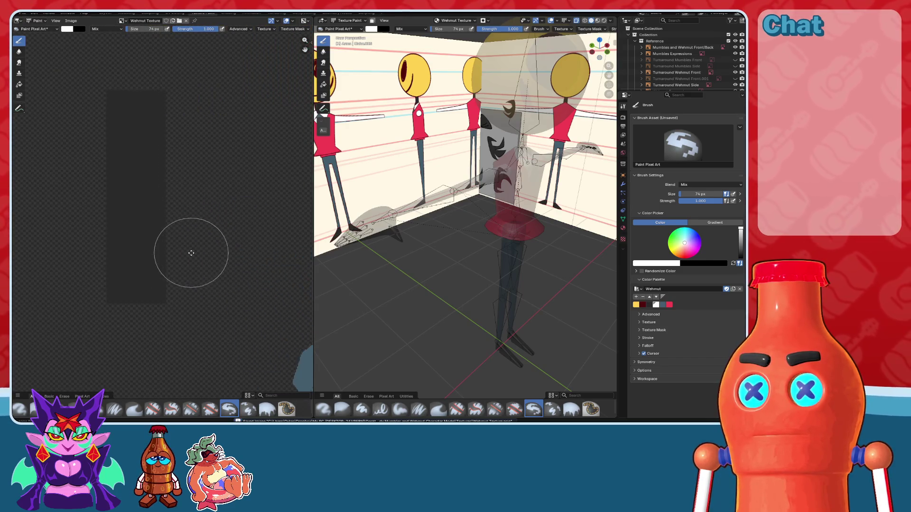
left_click(350, 20)
left_click(353, 32)
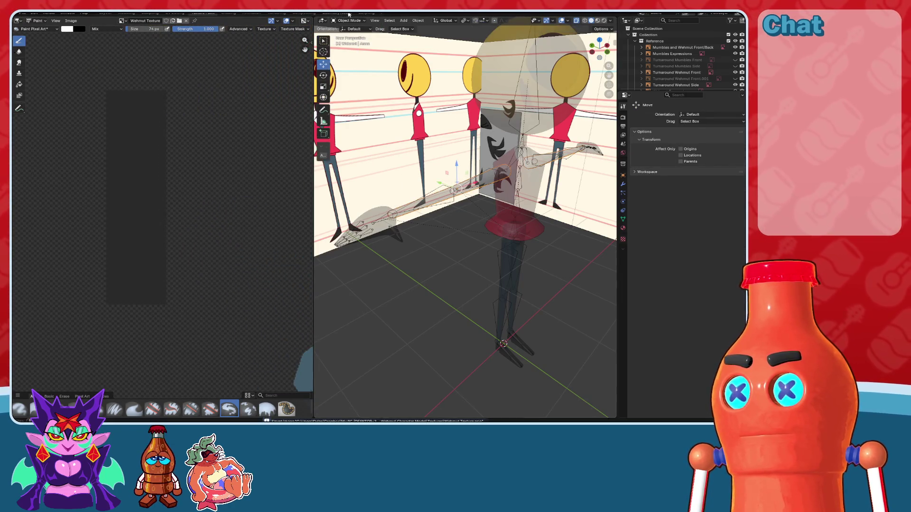
Step: Select all Wehmut collection objects, enter Edit Mode, and select all to display their UV layout
scroll(683, 71, "down", 4)
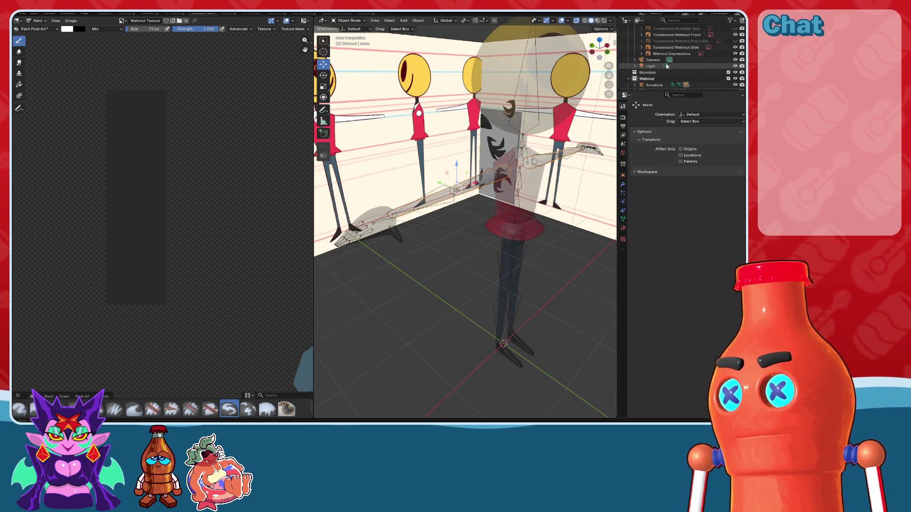
right_click(650, 81)
left_click(637, 80)
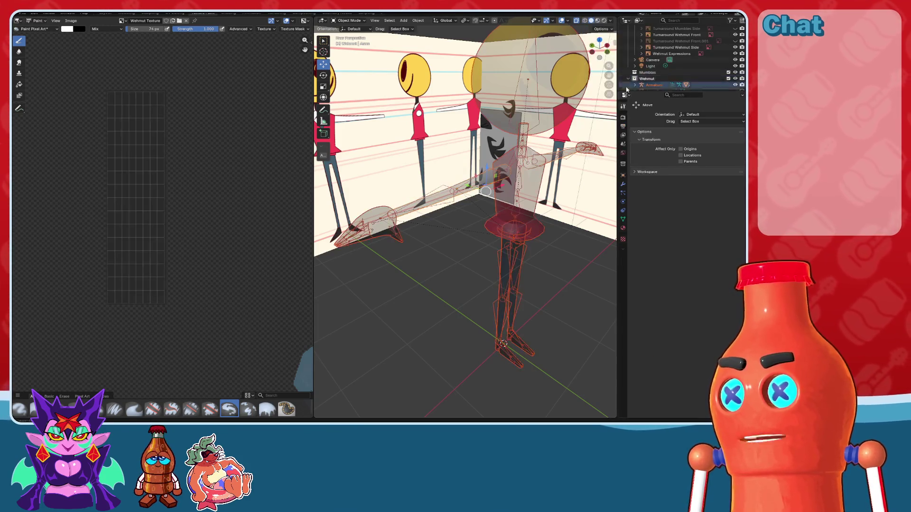
key("Tab")
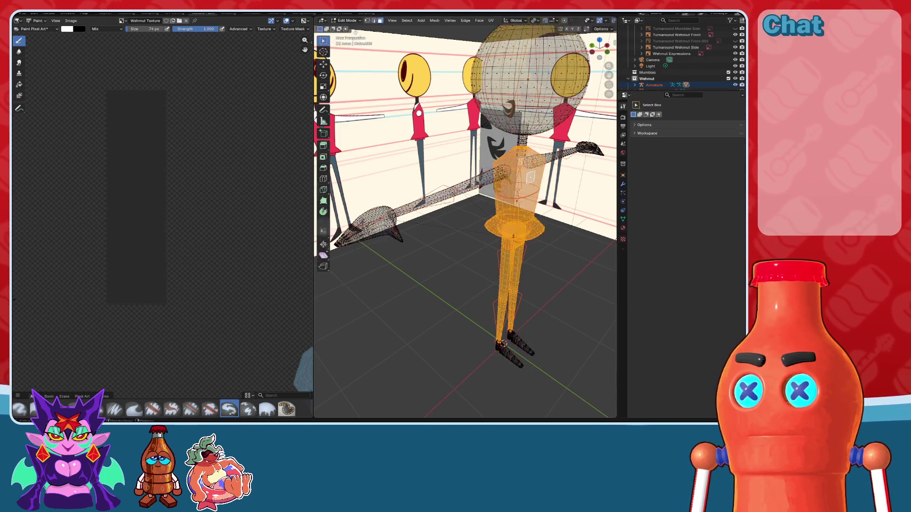
key("a")
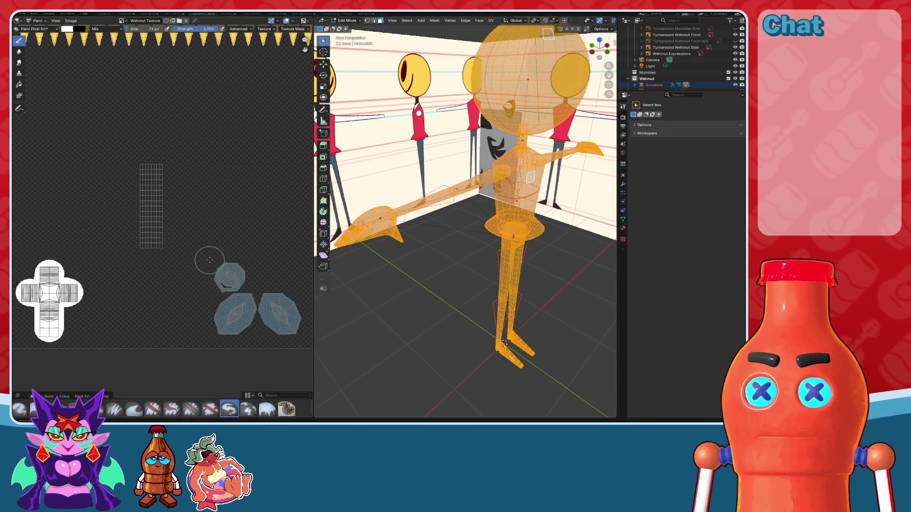
scroll(236, 136, "up", 7)
scroll(134, 163, "down", 10)
scroll(184, 163, "up", 6)
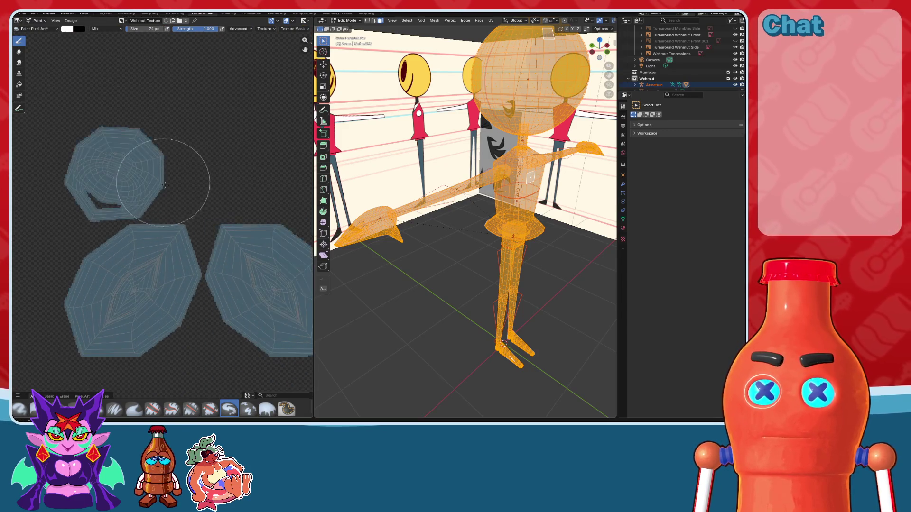
scroll(215, 208, "down", 6)
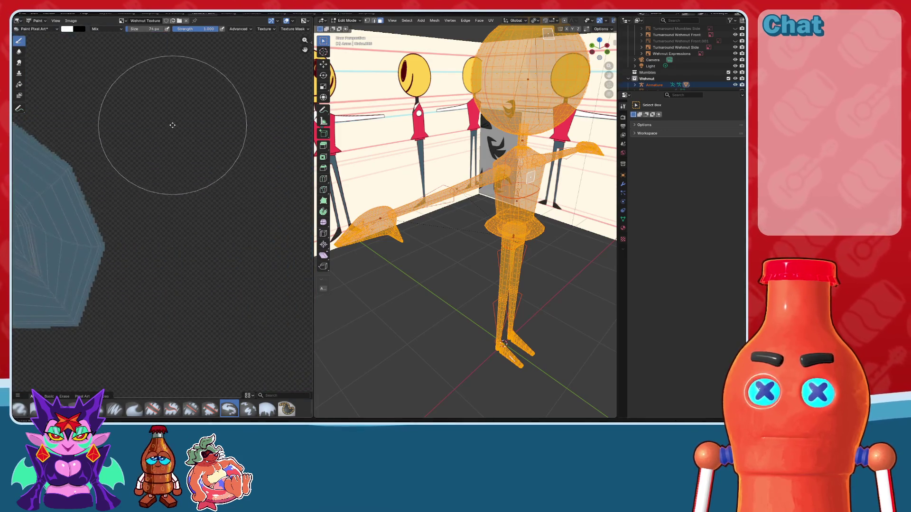
scroll(155, 182, "up", 5)
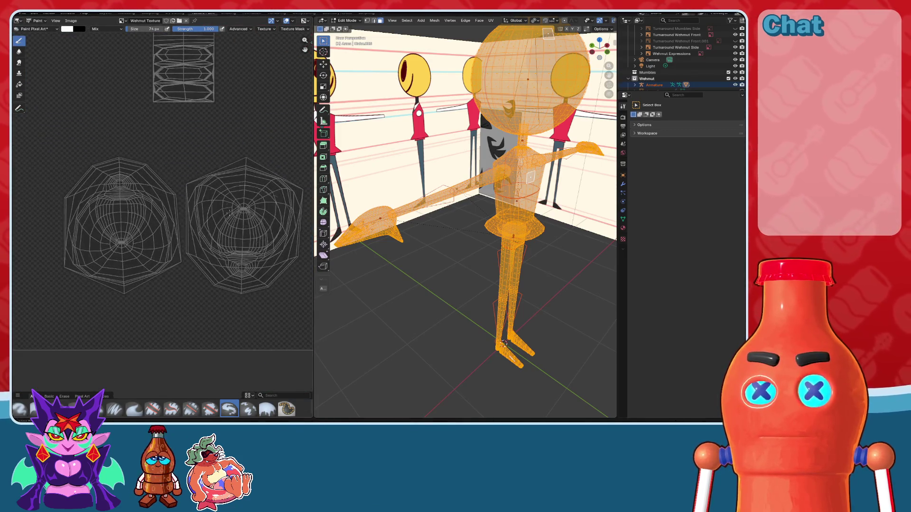
scroll(164, 201, "up", 4)
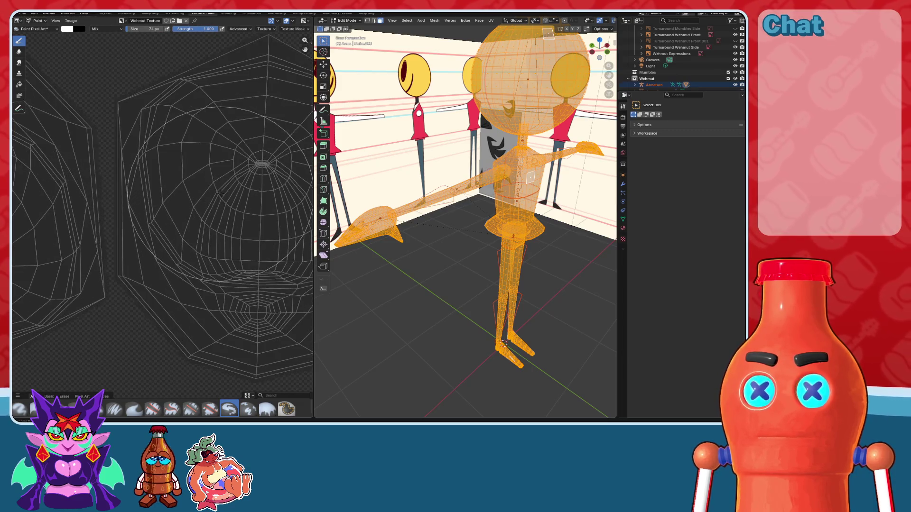
scroll(220, 194, "down", 4)
mouse_move(221, 194)
middle_mouse_down()
mouse_move(203, 173)
mouse_move(249, 181)
middle_mouse_up()
Step: Save the Wehmut Texture image again and return to the Layout workspace
scroll(220, 150, "up", 3)
scroll(249, 181, "up", 2)
scroll(258, 227, "down", 4)
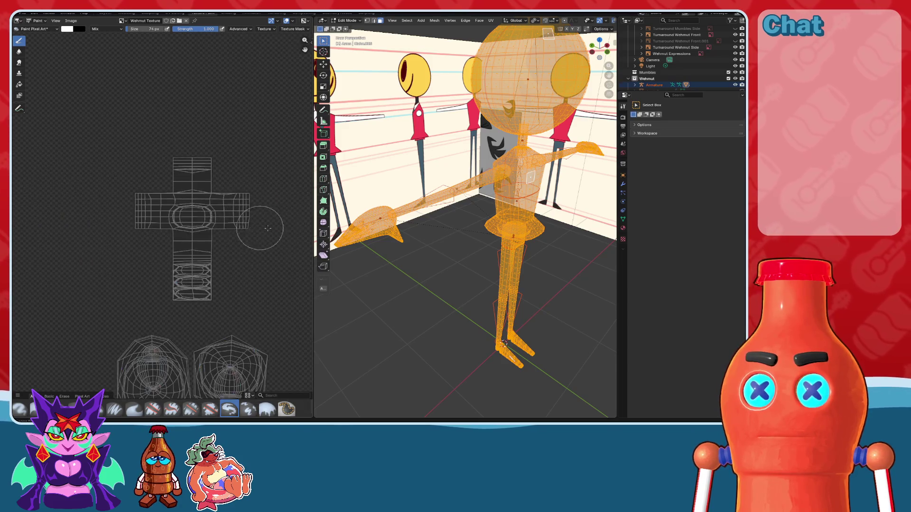
scroll(56, 178, "up", 6)
scroll(241, 188, "down", 4)
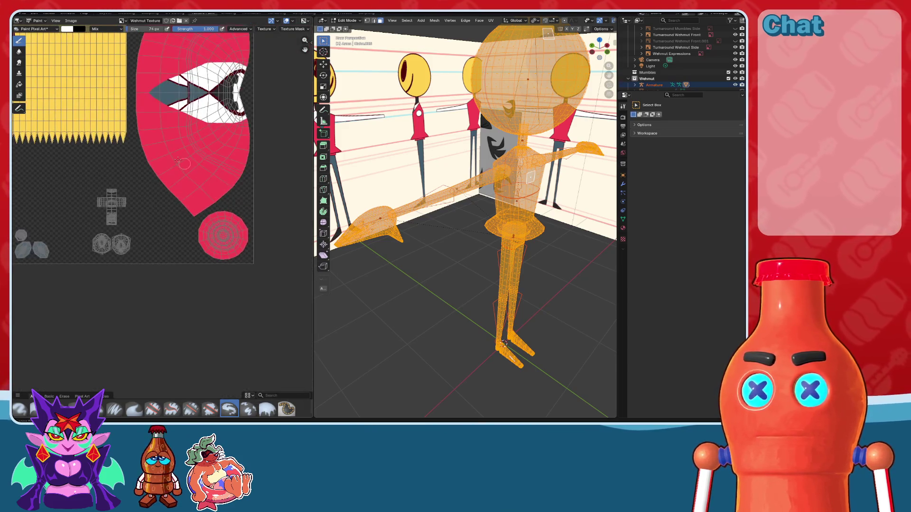
key("alt+s")
left_click(102, 13)
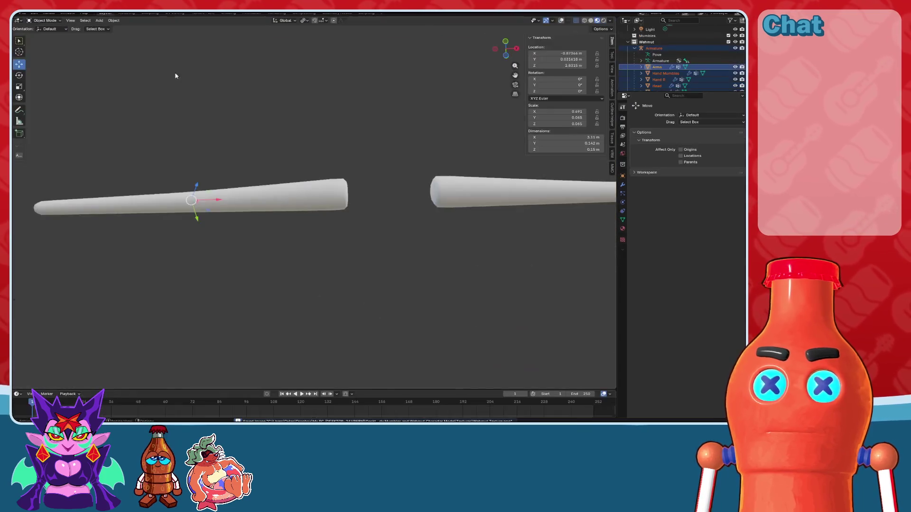
Step: Select only the Arms object and frame it in the view
scroll(258, 162, "up", 5)
middle_click_drag(254, 158, 371, 191)
scroll(371, 190, "up", 3)
scroll(371, 190, "down", 5)
key("shift+alt+z")
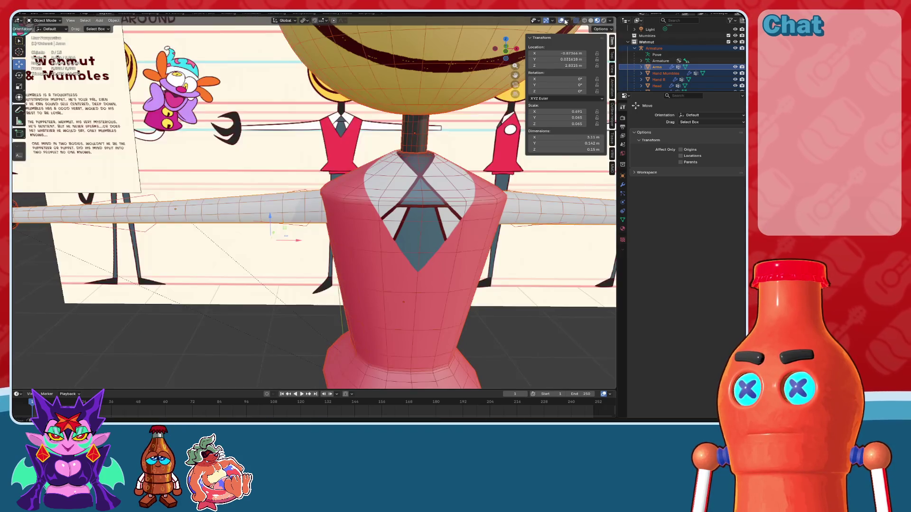
mouse_move(333, 157)
middle_mouse_down()
mouse_move(303, 166)
mouse_move(364, 200)
middle_mouse_up()
scroll(281, 172, "up", 5)
left_click(382, 189)
key("KP_Decimal")
mouse_move(365, 180)
middle_mouse_down()
mouse_move(298, 150)
mouse_move(282, 152)
middle_mouse_up()
Step: Enter Edit Mode on Arms with face select, front orthographic view and X-ray on
left_click(45, 21)
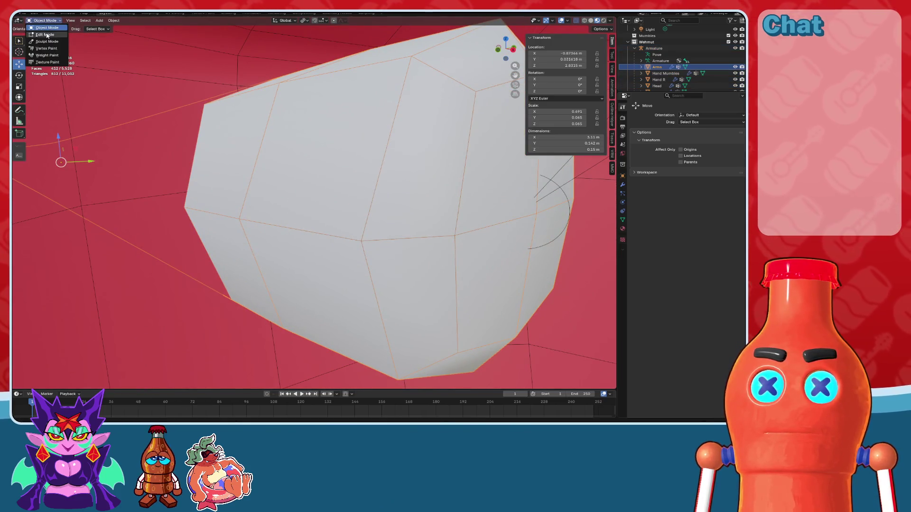
left_click(45, 34)
scroll(352, 185, "down", 4)
key("3")
left_click(352, 185)
key("KP_1")
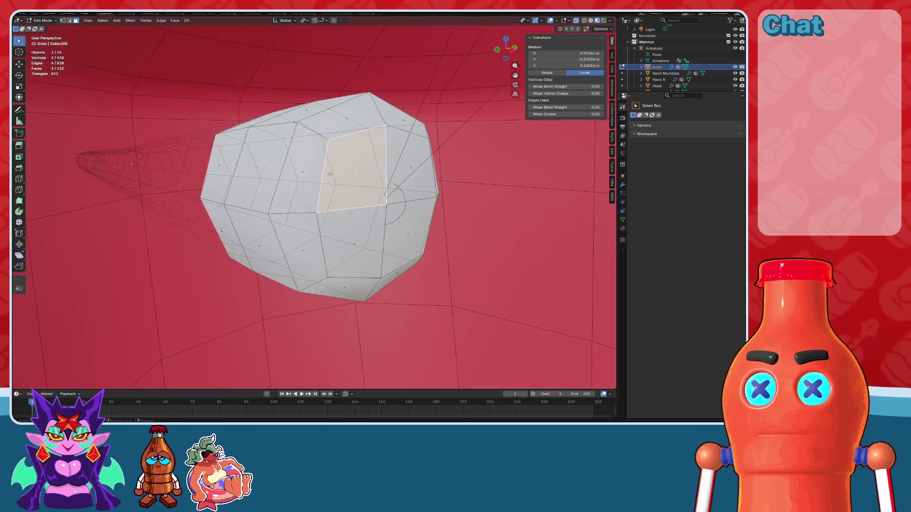
left_click(584, 20)
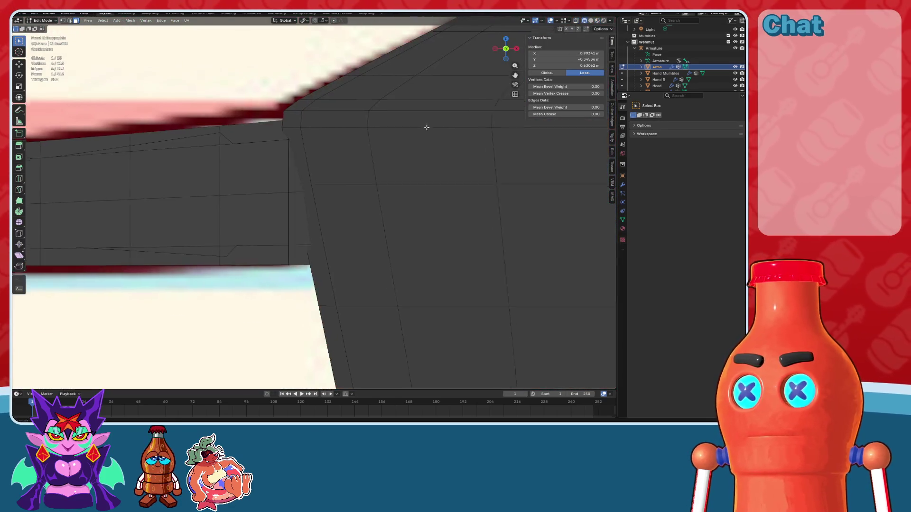
left_click(575, 21)
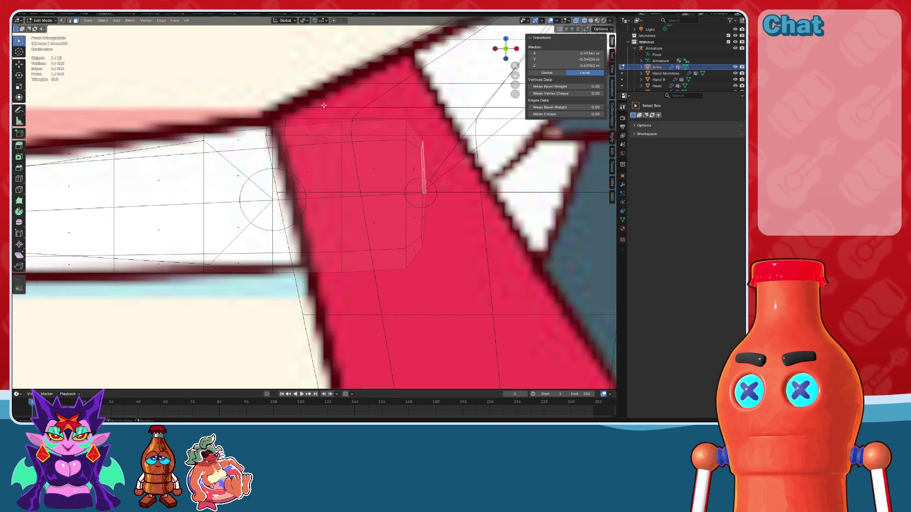
Step: Box-select and delete the faces at the arms' inner shoulder end, then exit Edit Mode
mouse_move(334, 118)
left_mouse_down()
mouse_move(427, 305)
mouse_move(474, 319)
left_mouse_up()
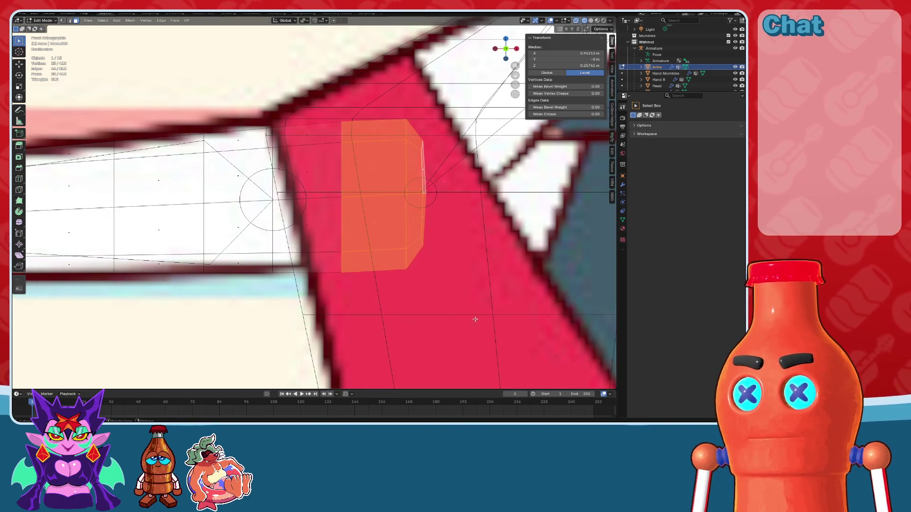
key("x")
left_click(356, 217)
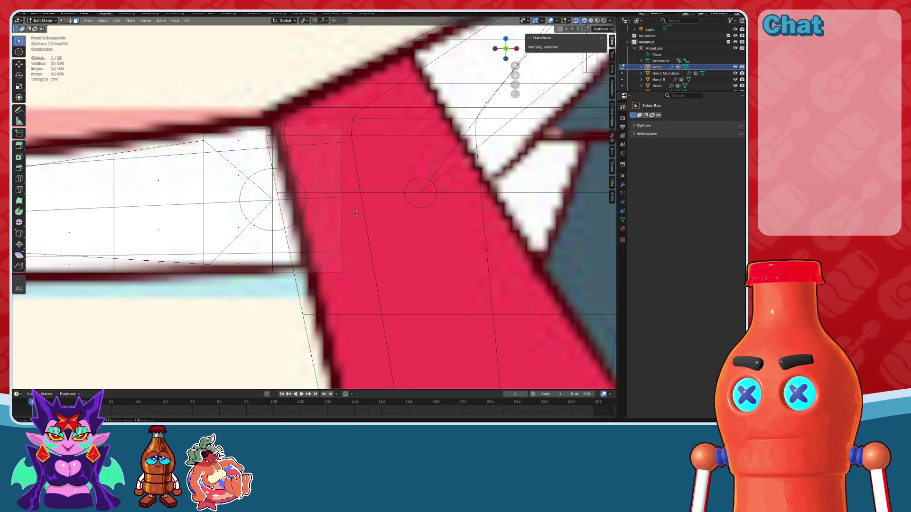
scroll(356, 217, "down", 3)
key("Tab")
Step: Select the armature and put it back into Pose Mode
left_click(260, 203)
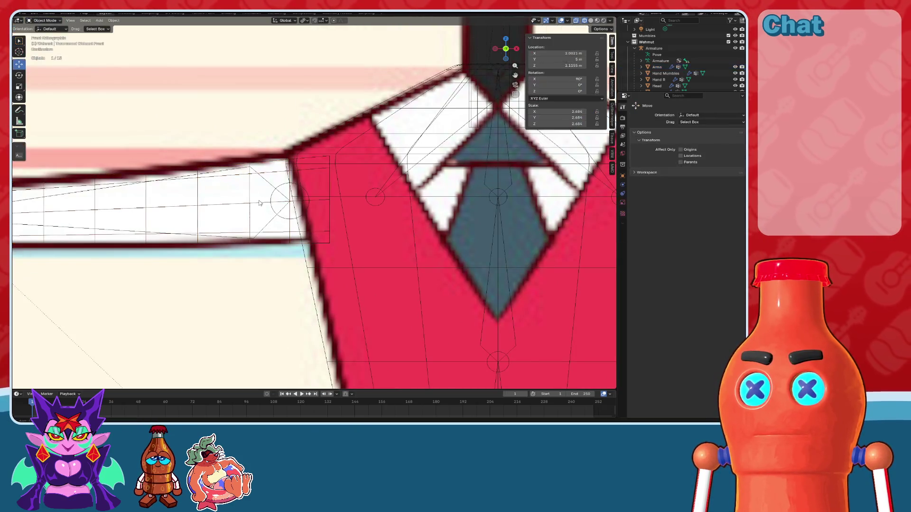
left_click(224, 169)
left_click(45, 20)
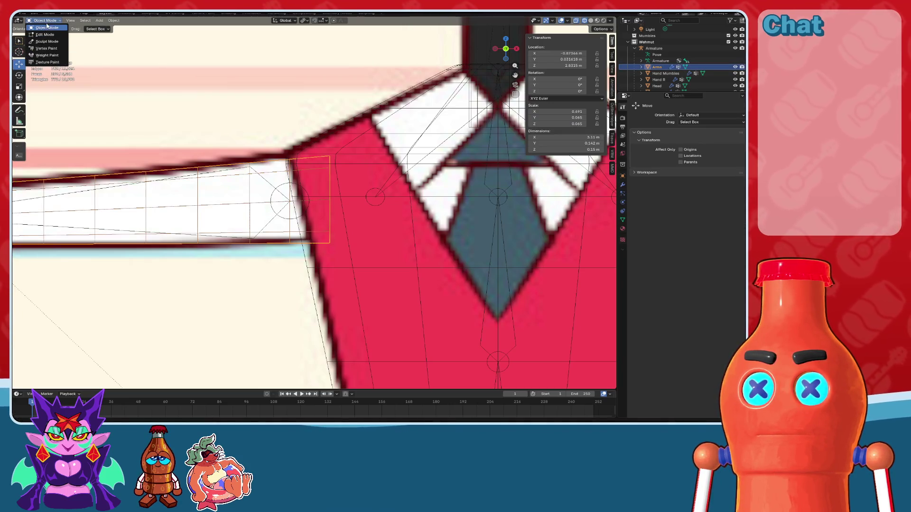
key("Escape")
left_click(49, 42)
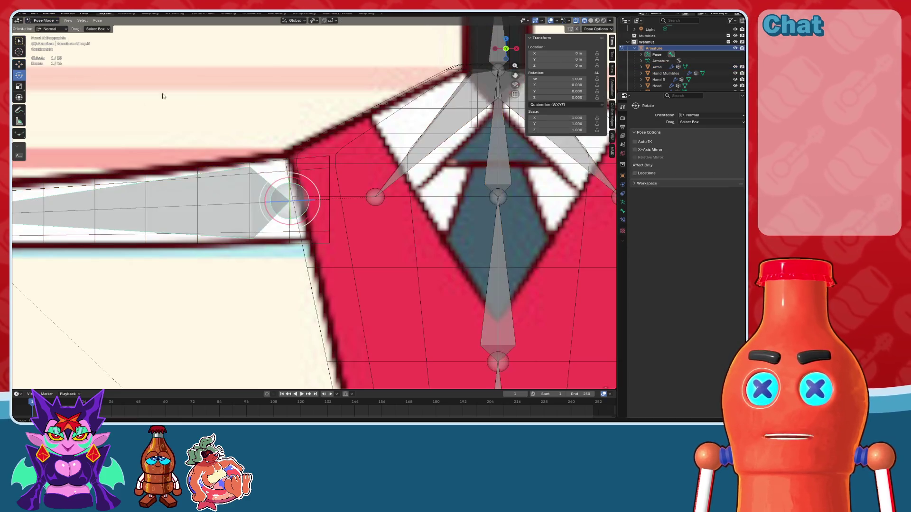
mouse_move(297, 185)
left_mouse_down()
mouse_move(264, 156)
mouse_move(249, 173)
left_mouse_up()
scroll(370, 133, "down", 4)
middle_click_drag(370, 133, 539, 61)
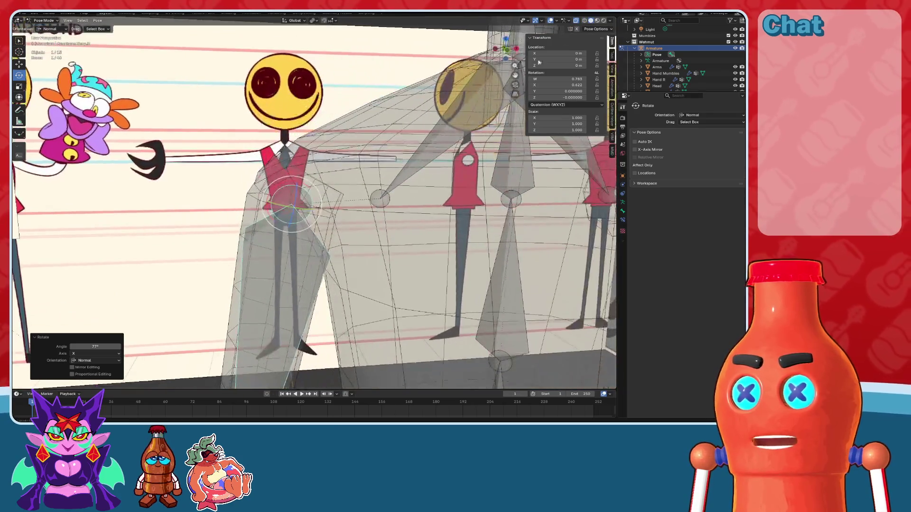
left_click(597, 22)
mouse_move(346, 130)
middle_mouse_down()
mouse_move(438, 152)
mouse_move(325, 149)
middle_mouse_up()
key("KP_Decimal")
key("alt+r")
key("ctrl+Tab")
left_click(464, 153)
left_click(326, 149)
left_click(512, 54)
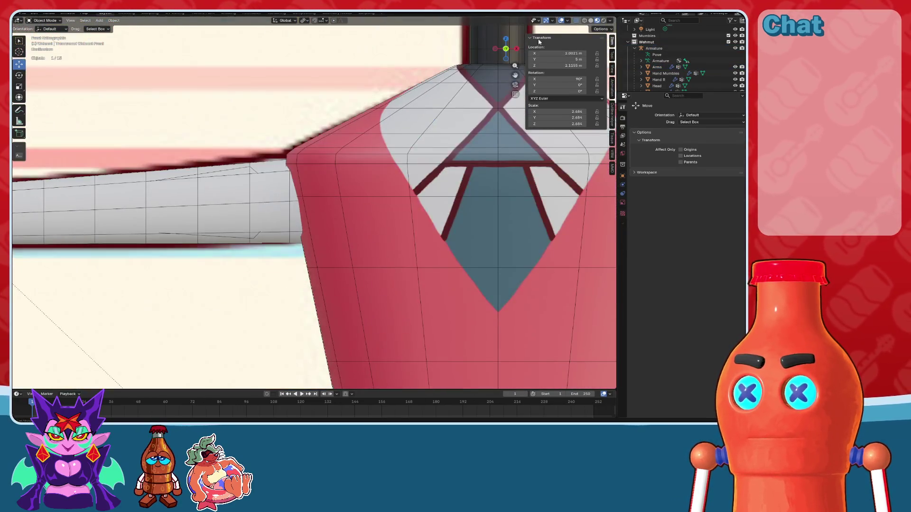
key("alt+z")
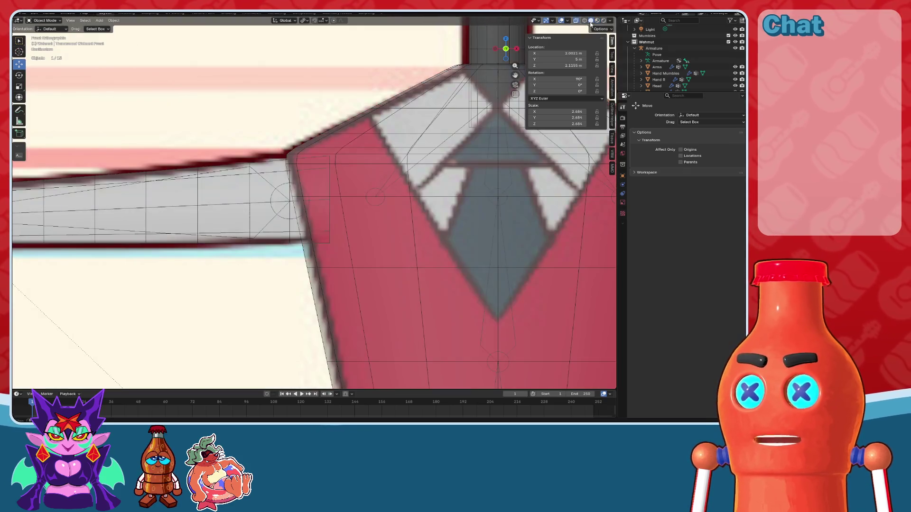
left_click(397, 137)
key("Tab")
key("Tab")
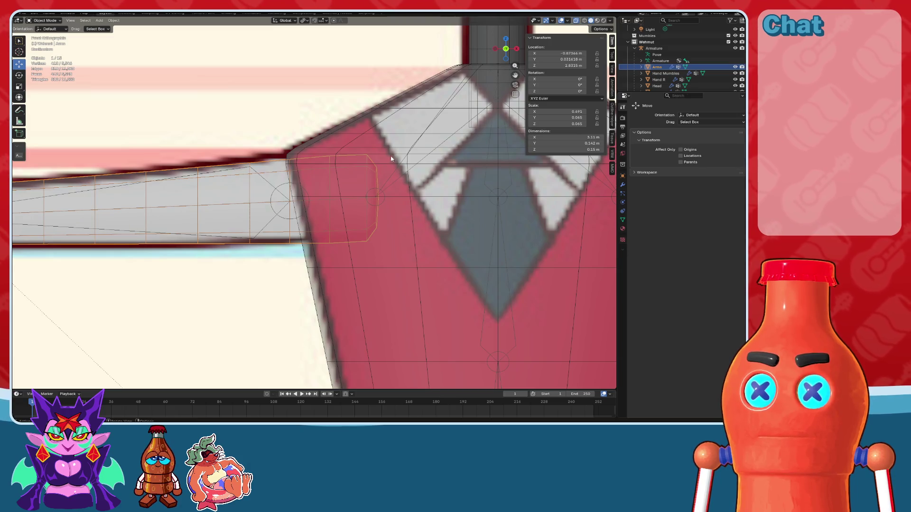
left_click(278, 195)
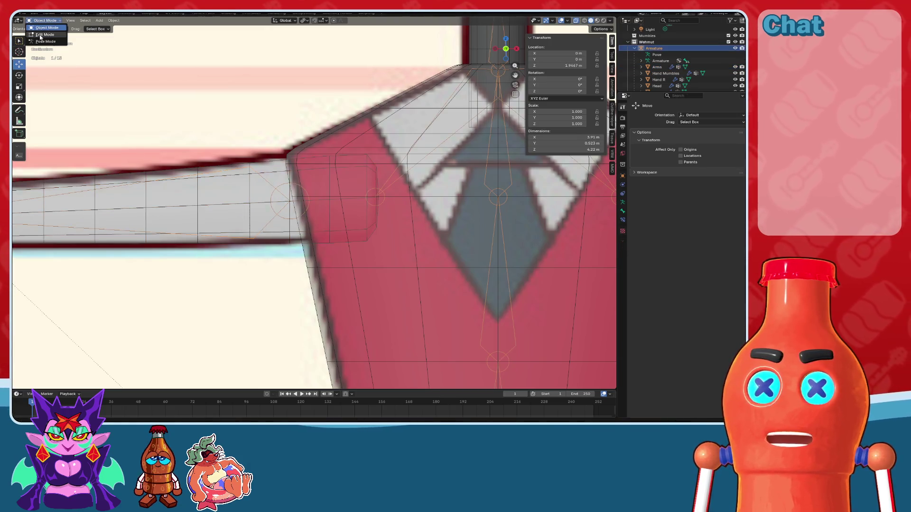
Step: In armature Edit Mode, connect Bicep.R and Bicep.L to their parent bones' tails
left_click(41, 34)
left_click(300, 205)
scroll(308, 192, "down", 3, "ctrl")
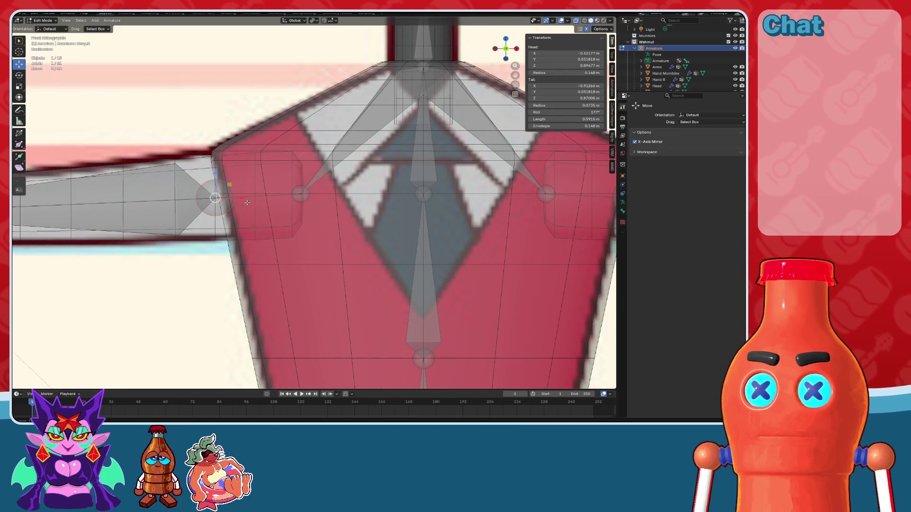
scroll(240, 198, "up", 1, "ctrl")
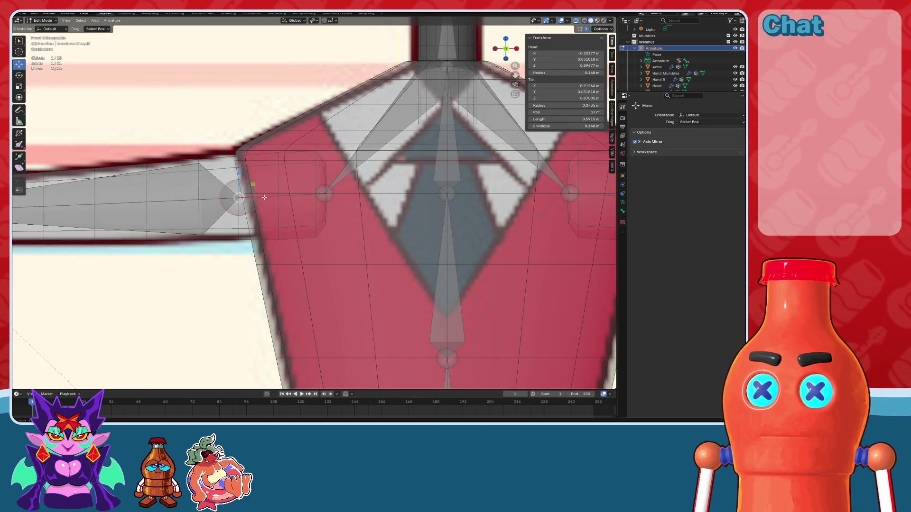
left_click(622, 210)
scroll(672, 282, "down", 3)
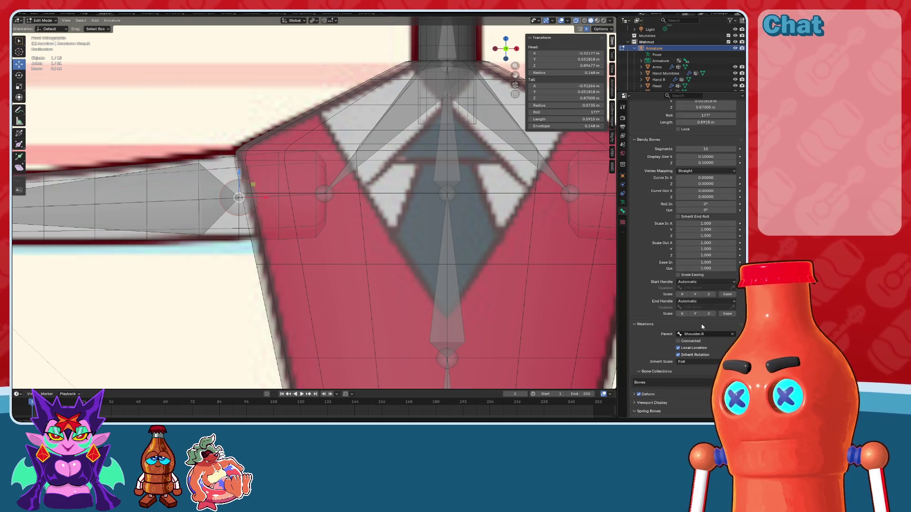
left_click(678, 341)
scroll(457, 231, "down", 3)
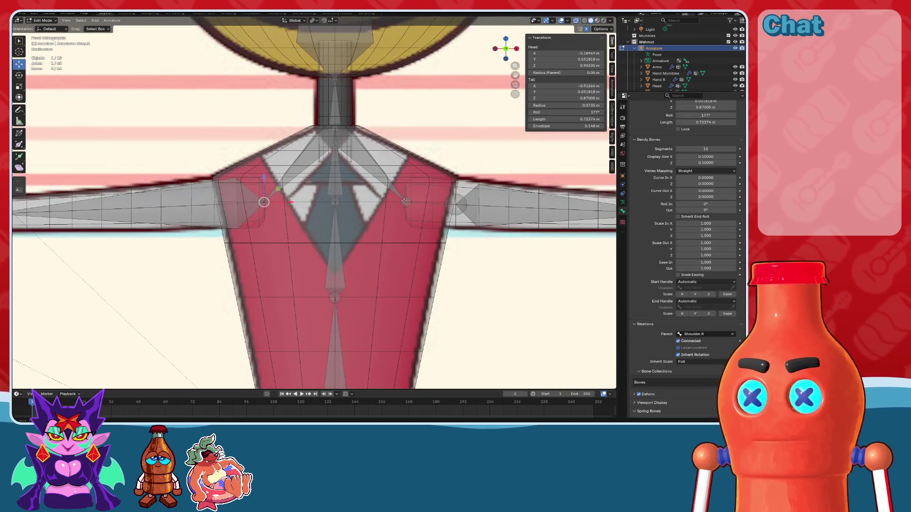
left_click(455, 205)
left_click(678, 341)
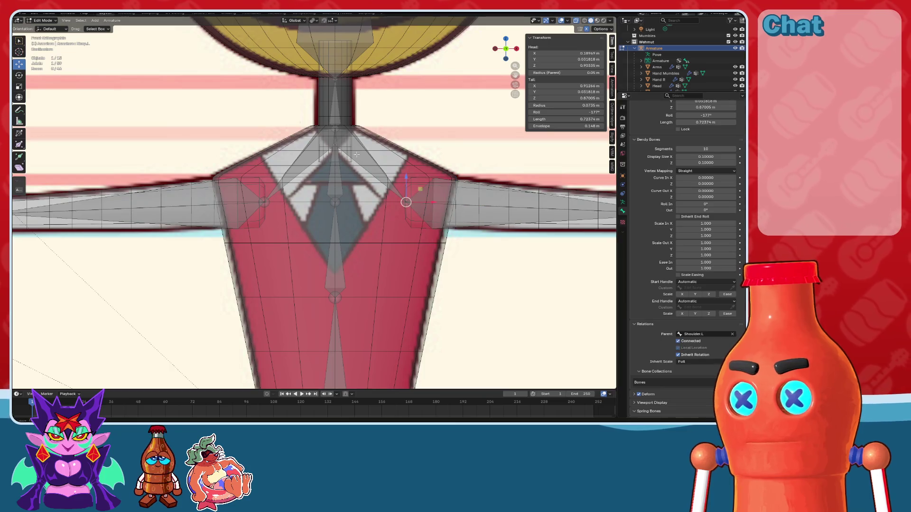
Step: Return to Object Mode and reselect the armature after picking the torso and reference image
left_click(43, 28)
middle_click_drag(244, 186, 297, 187, "shift")
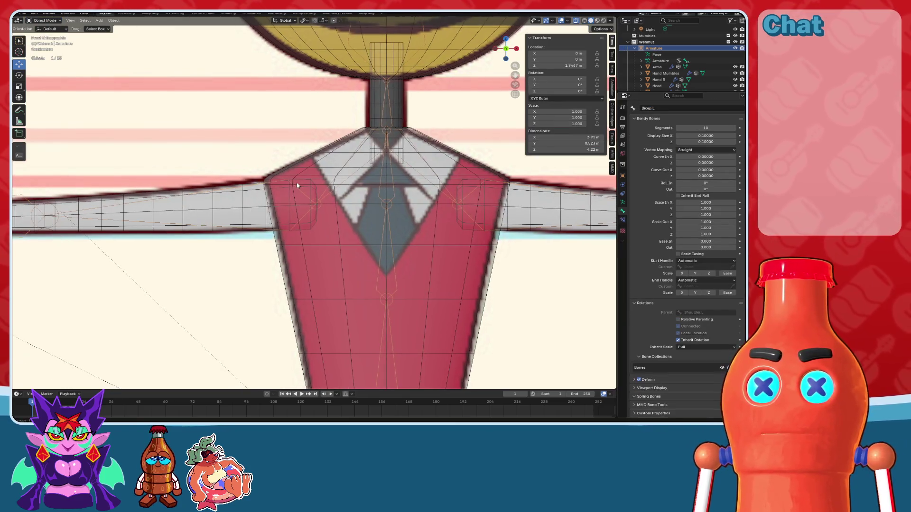
left_click(297, 193)
left_click(299, 195)
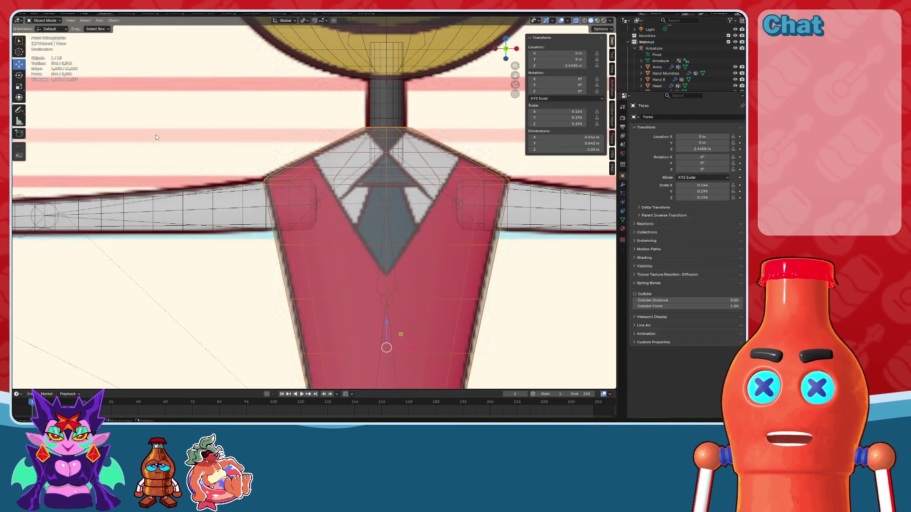
left_click(258, 186)
scroll(316, 199, "up", 2)
left_click(315, 205)
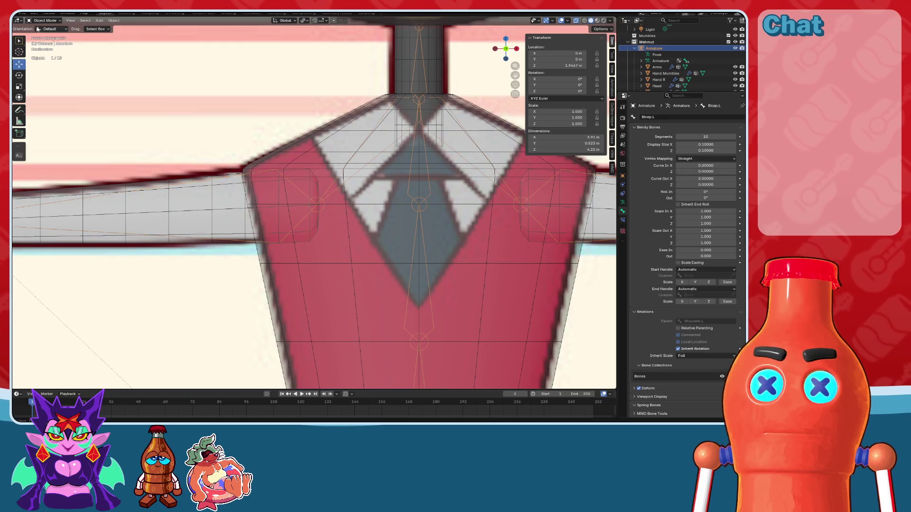
Step: Move Shoulder.R's tail about 0.07 m out to the shoulder edge, then select torso and armature
left_click(43, 34)
left_click(317, 205)
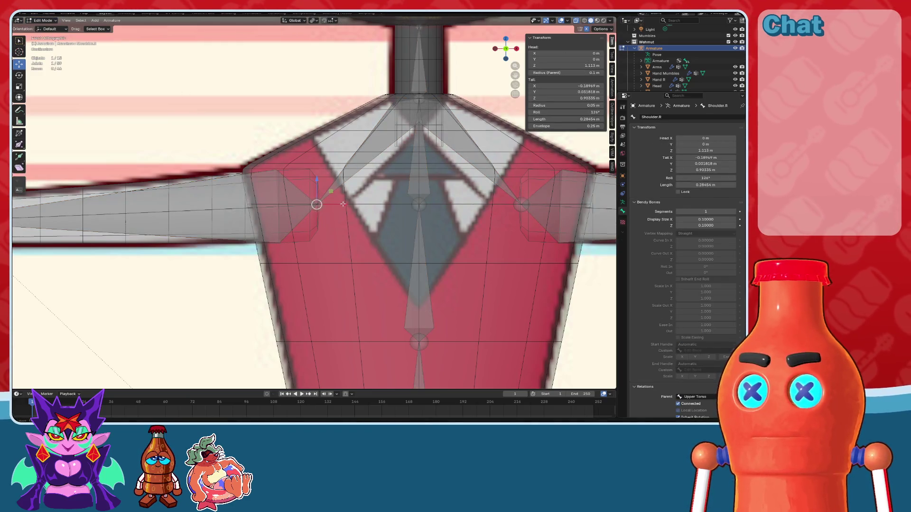
scroll(342, 193, "up", 3)
left_click_drag(423, 190, 356, 197)
scroll(350, 189, "down", 3)
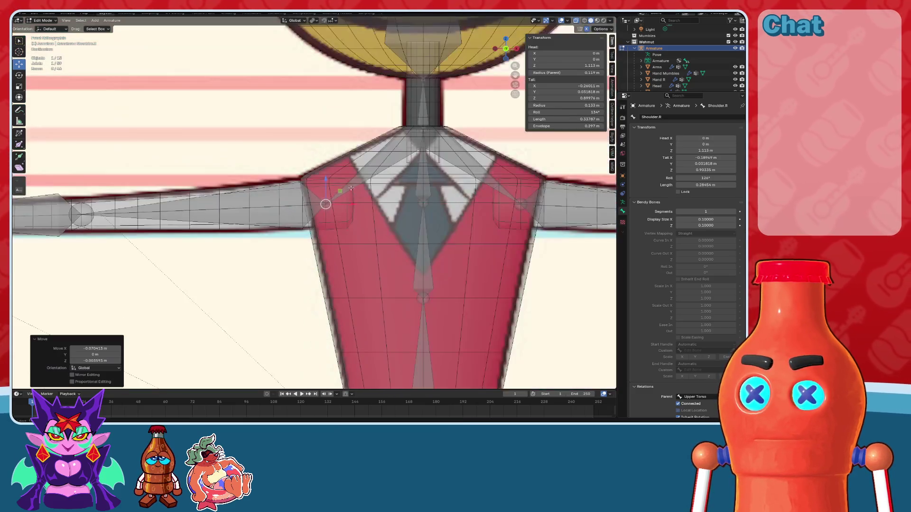
left_click(38, 28)
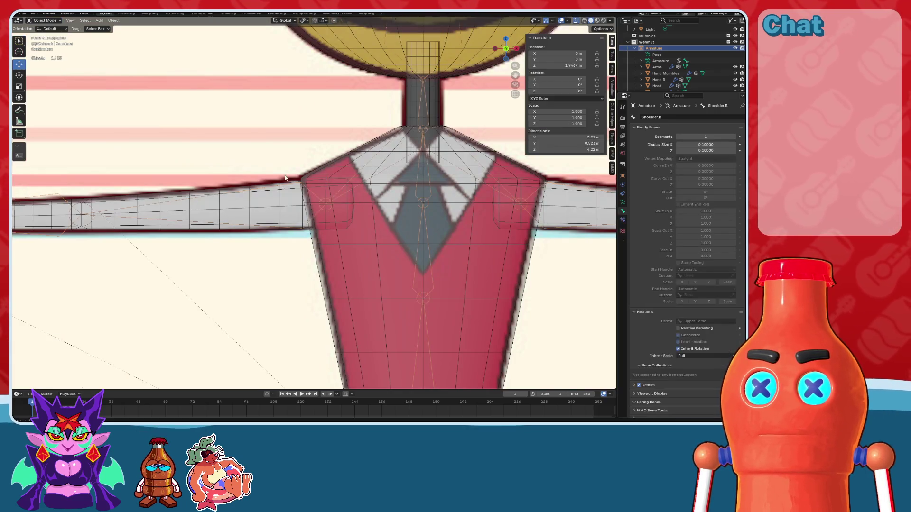
left_click(308, 192)
left_click(307, 192, "shift")
middle_click_drag(308, 192, 425, 196)
Step: Parent the Torso and Arms meshes to the armature with automatic weights
left_click(402, 193, "shift")
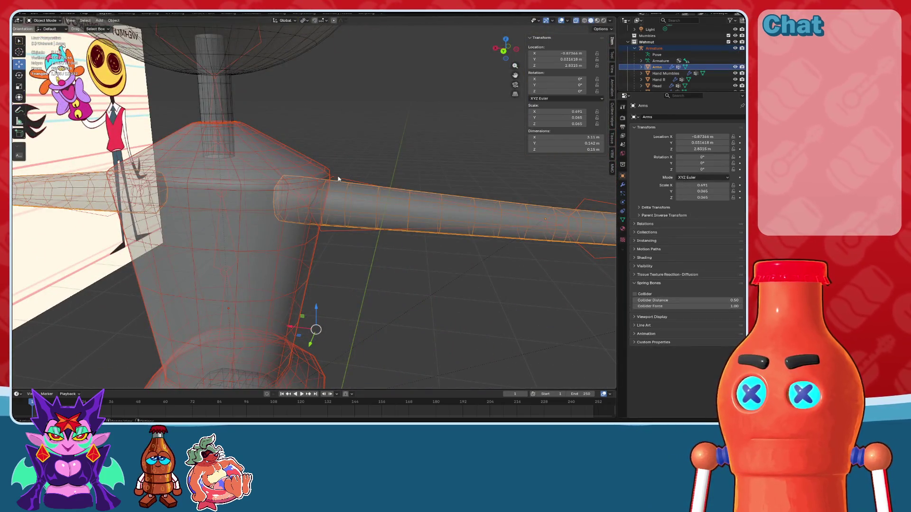
left_click(338, 178)
left_click(328, 172)
left_click(399, 199, "shift")
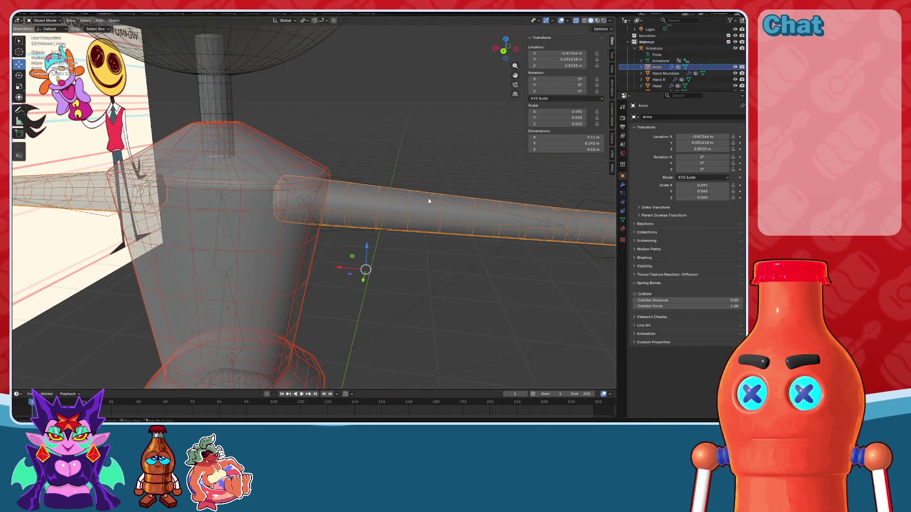
left_click(463, 206, "shift")
key("ctrl+p")
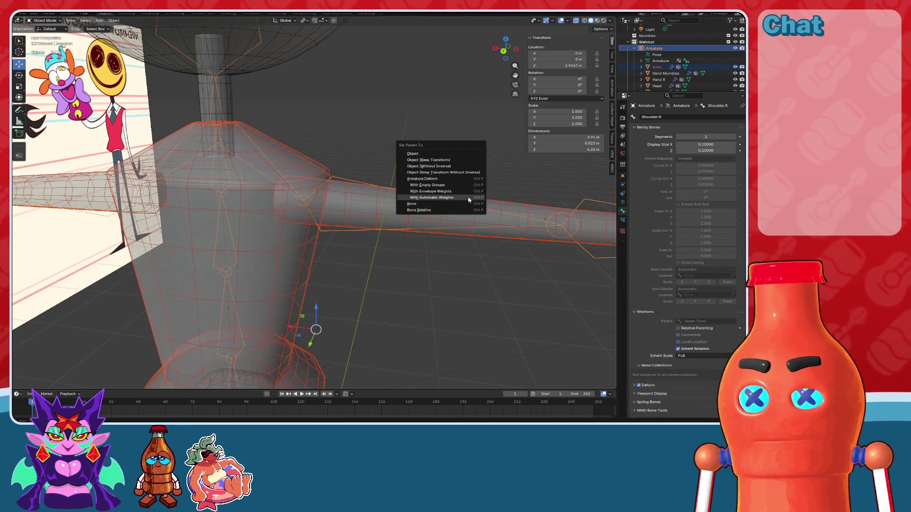
key("alt+a")
Step: In Pose Mode and front view, rotate Bicep.R down about 65°
left_click(378, 186)
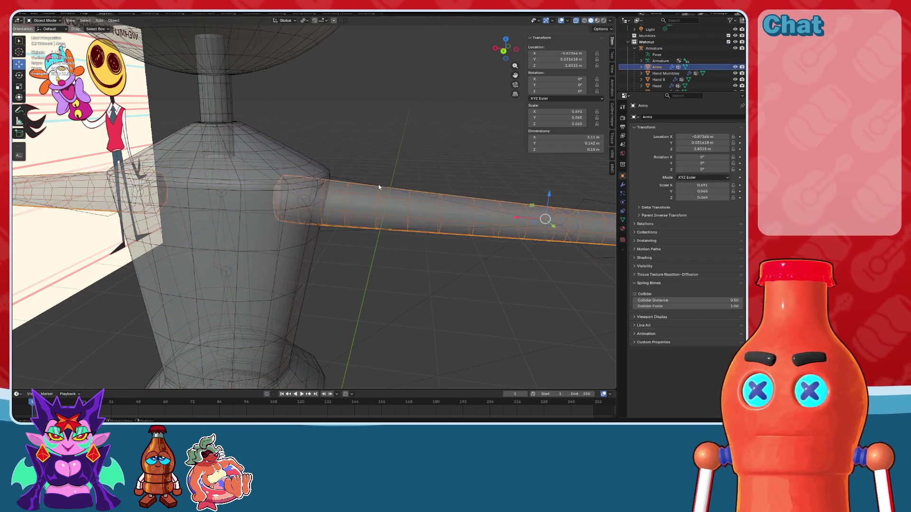
left_click(310, 203)
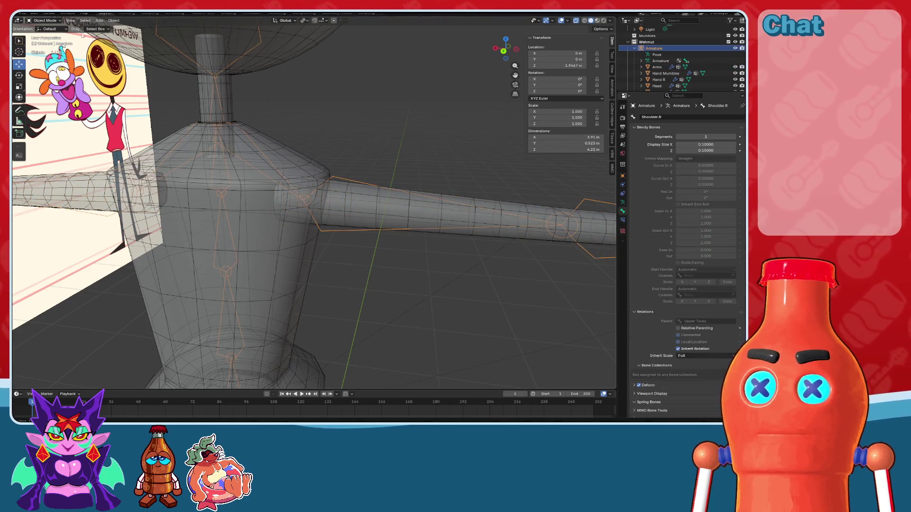
key("ctrl+Tab")
left_click(299, 202)
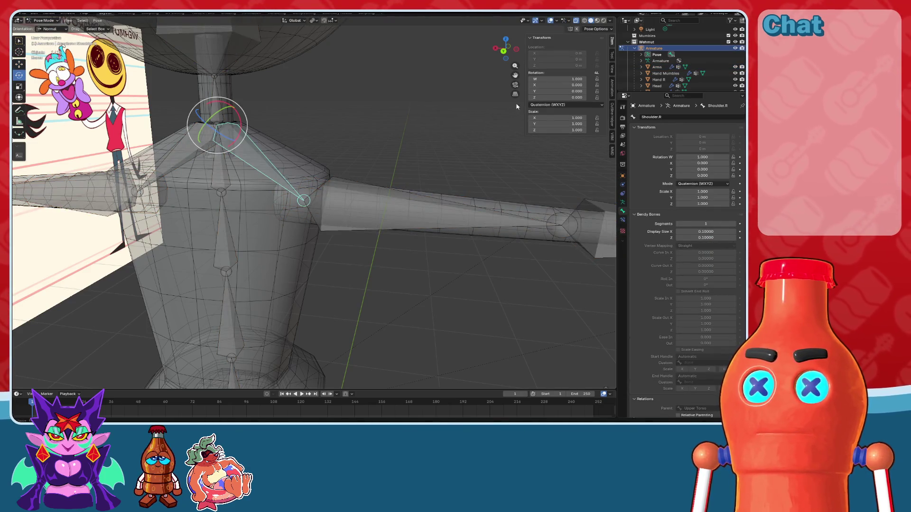
left_click(512, 50)
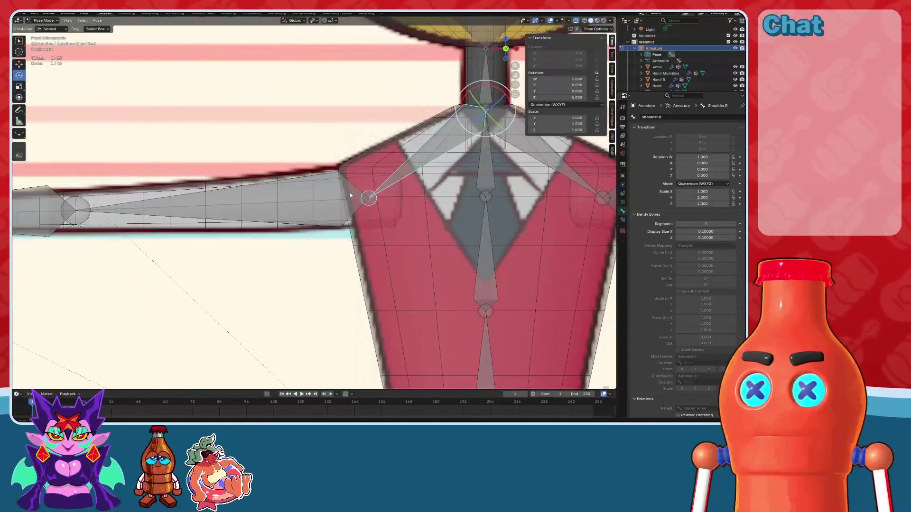
left_click(346, 191)
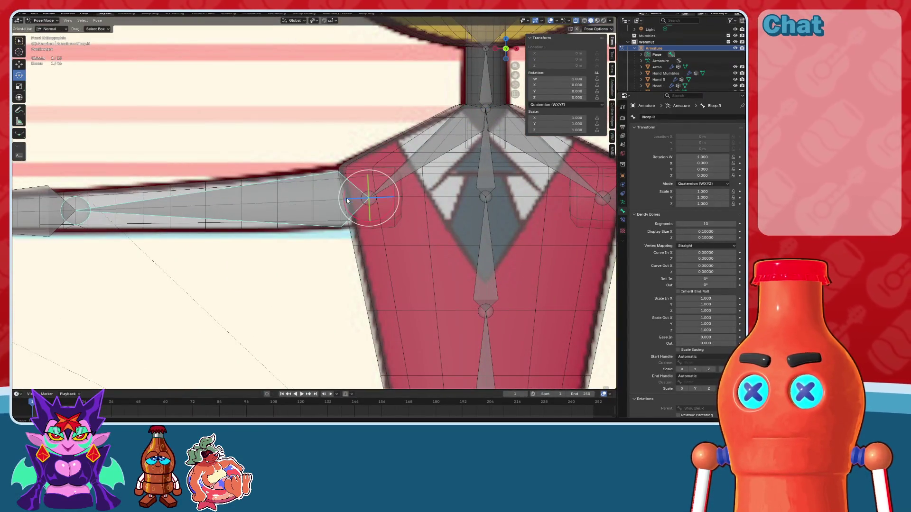
left_click_drag(346, 207, 359, 227)
Step: Inspect the arm deformation with overlays hidden, then check the right forearm and hand bones
left_click(575, 21)
scroll(430, 230, "down", 6)
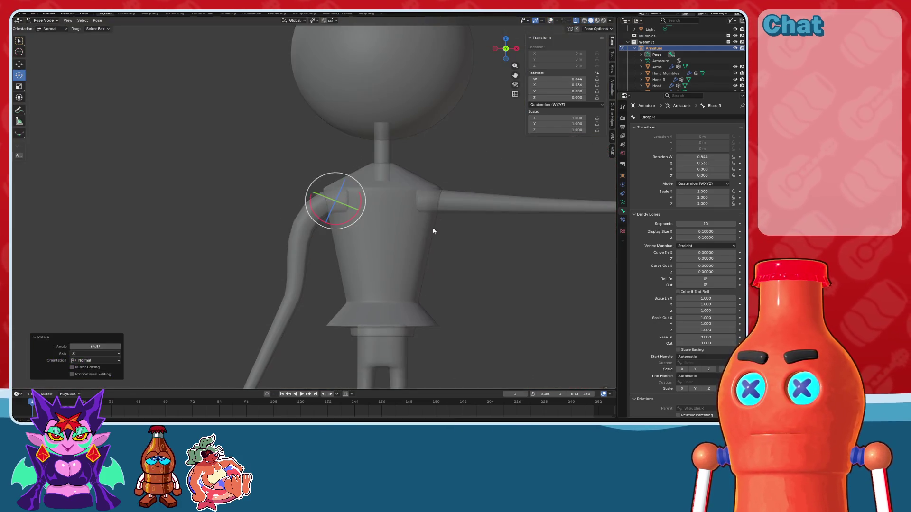
scroll(371, 183, "up", 1)
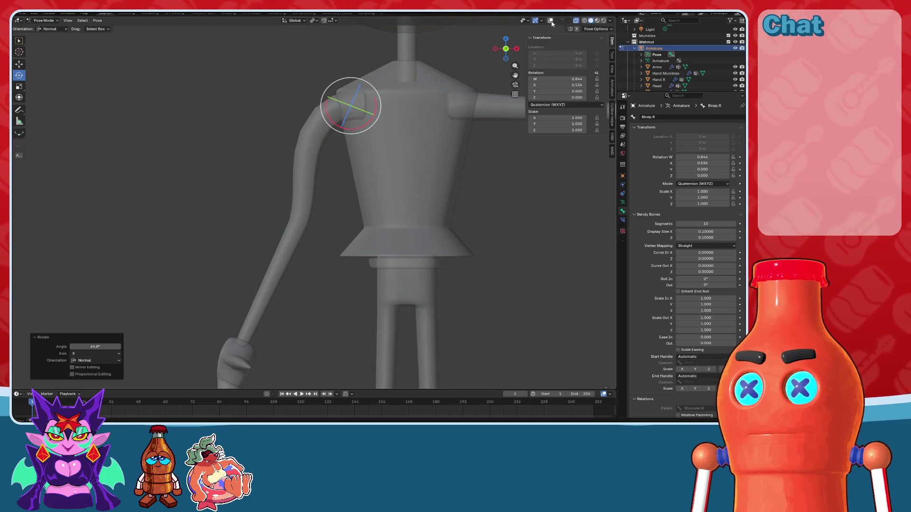
left_click(550, 21)
left_click(284, 269)
scroll(291, 282, "up", 2)
mouse_move(290, 282)
middle_mouse_down("shift")
mouse_move(360, 142)
mouse_move(379, 265)
middle_mouse_up("shift")
left_click(295, 242)
scroll(379, 190, "down", 2)
scroll(376, 90, "up", 1)
Step: Give Shoulder.R 10 bendy-bone segments and preview the shoulder bend with materials
left_click(375, 92)
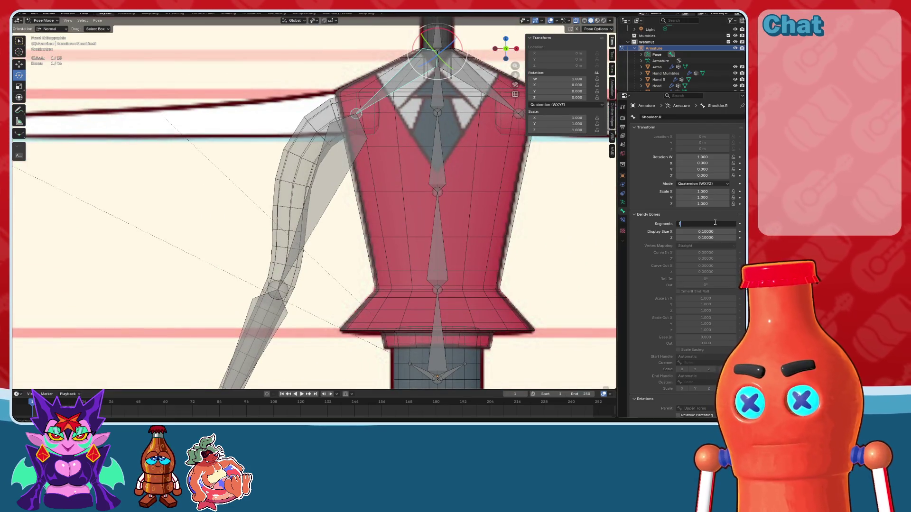
type("0")
key("Return")
scroll(455, 126, "down", 1)
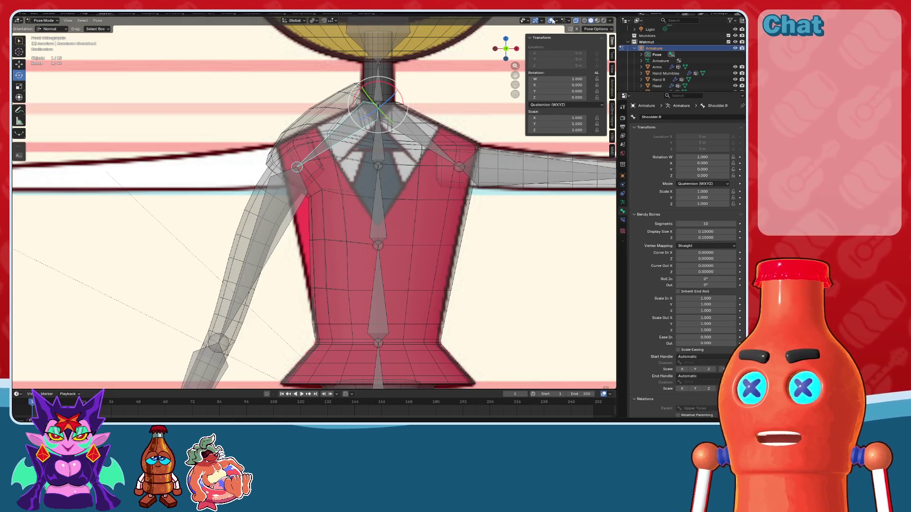
left_click(551, 21)
left_click(597, 22)
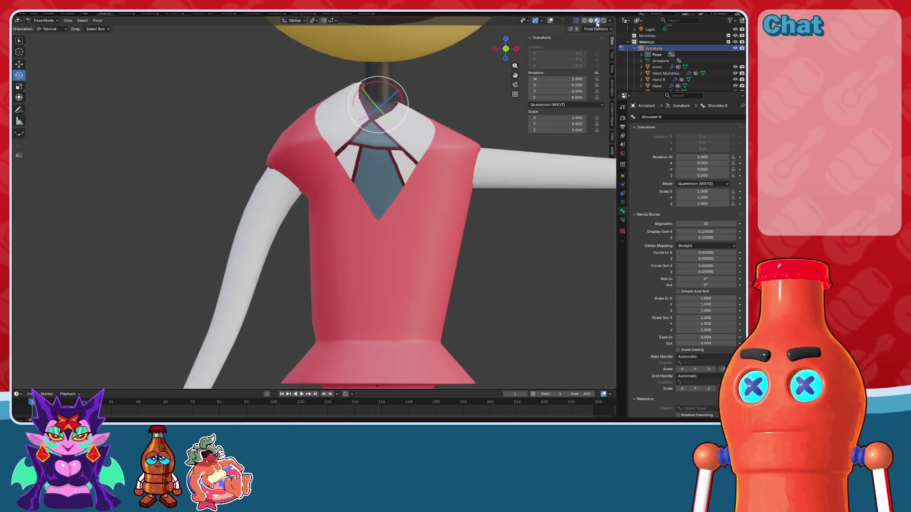
left_click(551, 21)
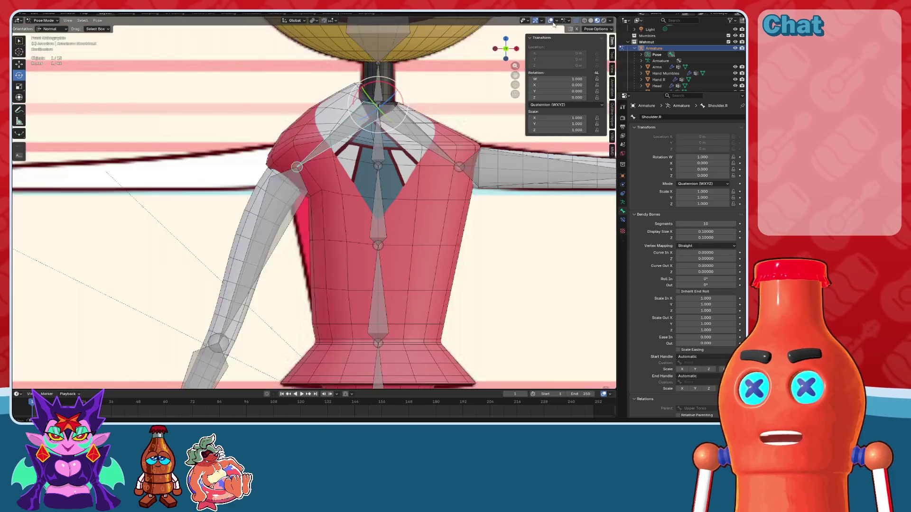
Step: Set Shoulder.L's bendy-bone segments to 10 as well
left_click(449, 137)
left_click_drag(686, 223, 724, 223)
left_click(696, 224)
type("10")
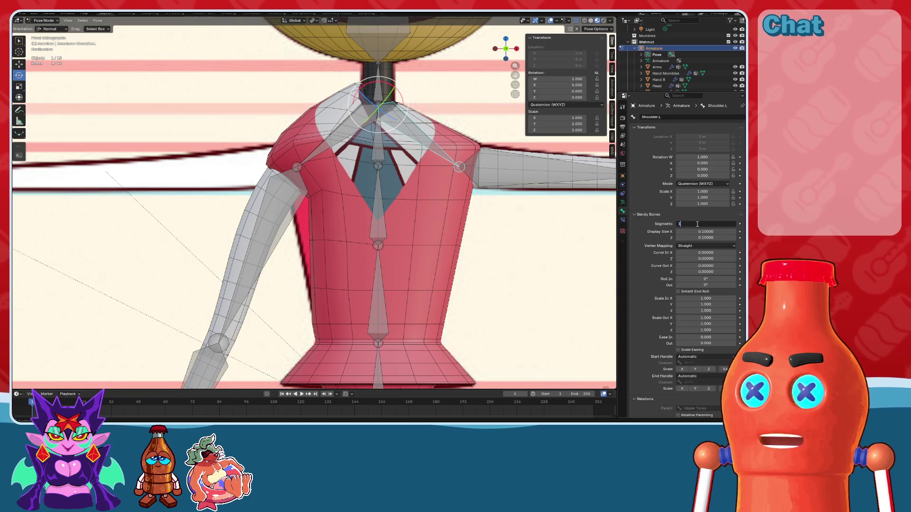
key("Return")
Step: Test lowering both upper arms from Bicep.R with X-mirror on, then undo the rotation
middle_click_drag(494, 160, 455, 167, "shift")
left_click(237, 213)
left_click(576, 29)
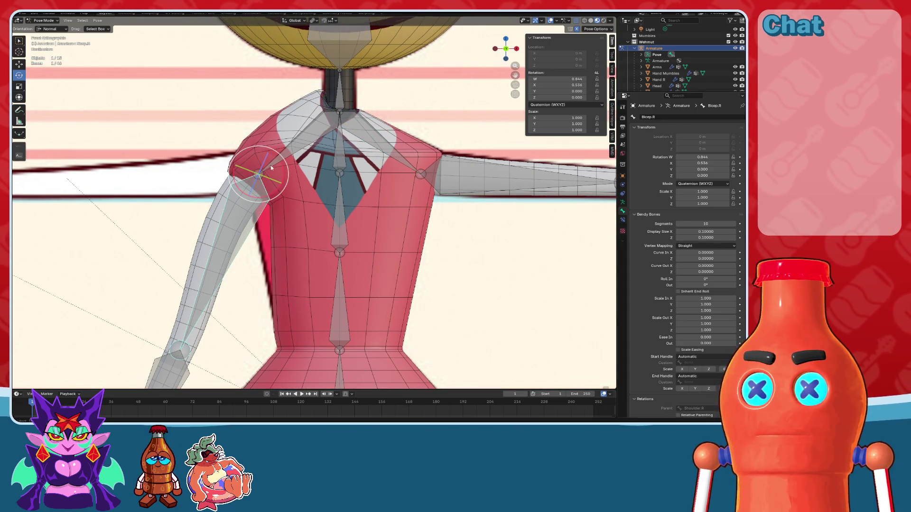
left_click_drag(284, 179, 281, 176)
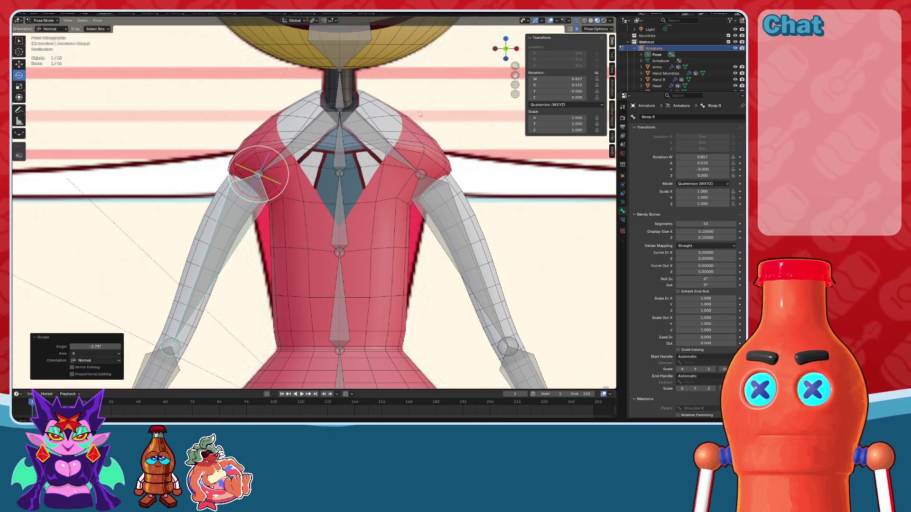
left_click(550, 21)
mouse_move(379, 143)
middle_mouse_down()
mouse_move(450, 150)
mouse_move(474, 168)
mouse_move(394, 163)
mouse_move(398, 152)
mouse_move(576, 166)
mouse_move(403, 164)
middle_mouse_up()
key("ctrl+z")
key("ctrl+shift+z")
key("ctrl+z")
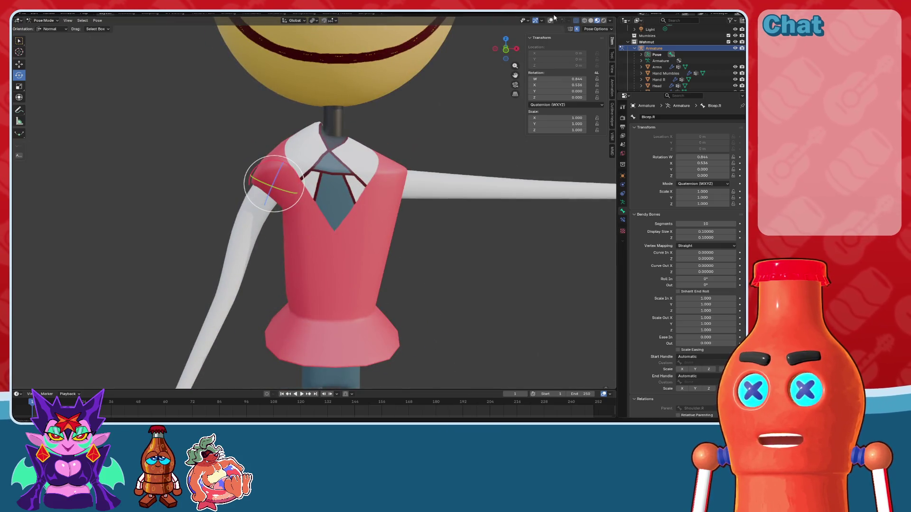
left_click(551, 20)
middle_click_drag(274, 280, 289, 144, "shift")
key("Return")
Step: Check the right forearm, left bicep, left forearm and right hand bones
left_click(294, 165)
scroll(474, 142, "down", 3)
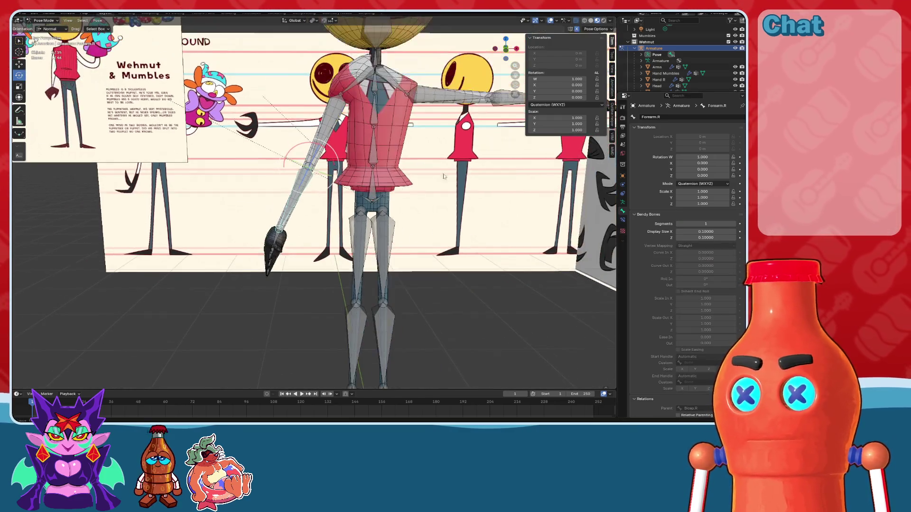
left_click(451, 96)
left_click(508, 97)
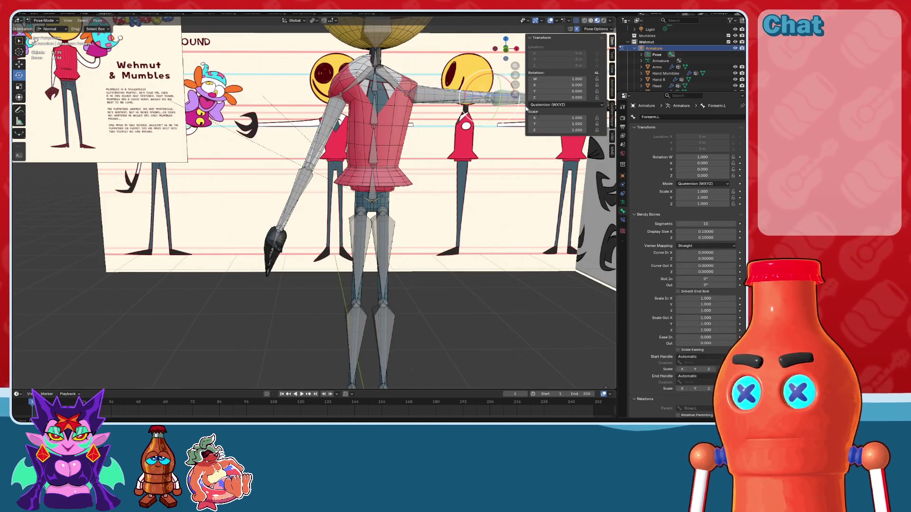
mouse_move(559, 233)
middle_mouse_down()
mouse_move(459, 234)
mouse_move(367, 266)
middle_mouse_up()
scroll(460, 234, "up", 3)
left_click(284, 284)
Step: Inspect the thigh and calf bones of both legs
left_click(367, 266)
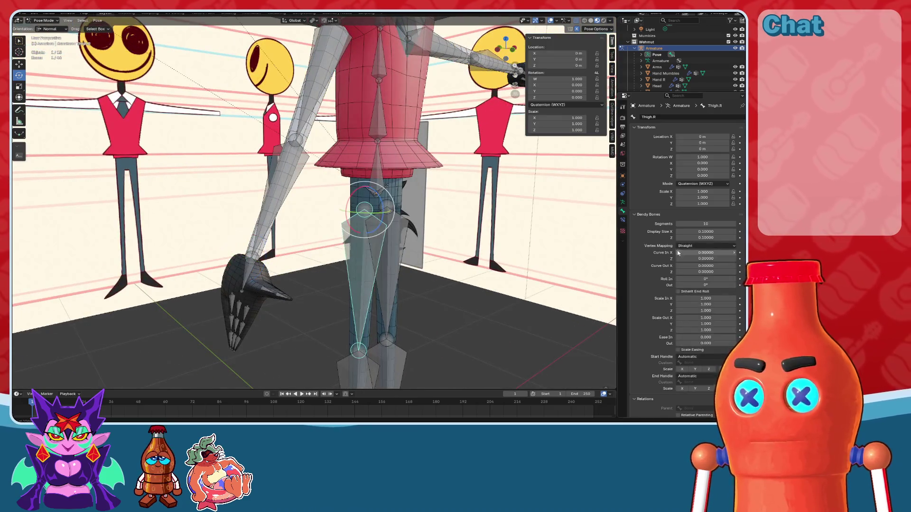
left_click(393, 240)
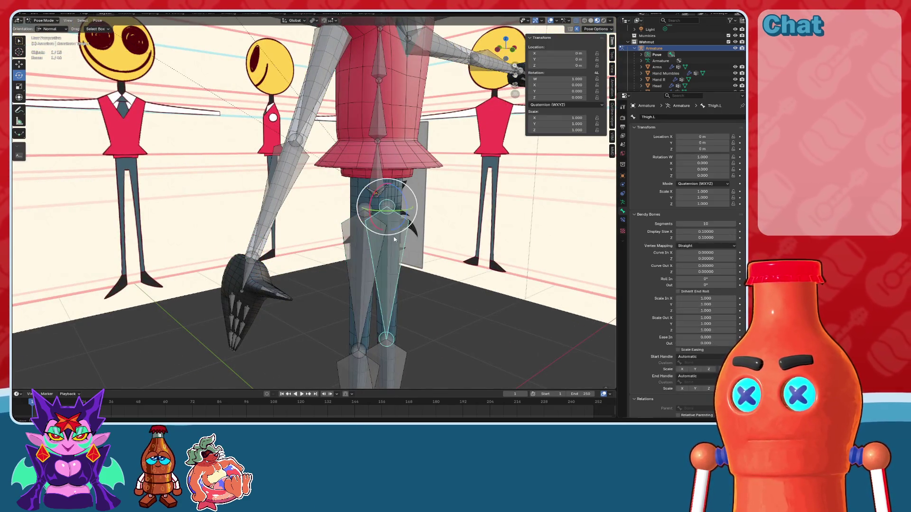
scroll(526, 259, "down", 3)
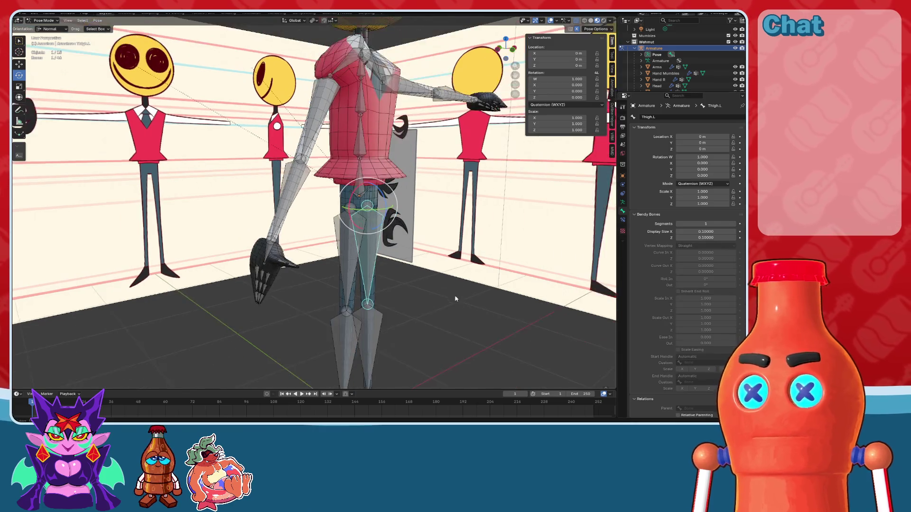
middle_click_drag(455, 298, 455, 199, "shift")
scroll(455, 199, "up", 3)
left_click(309, 237)
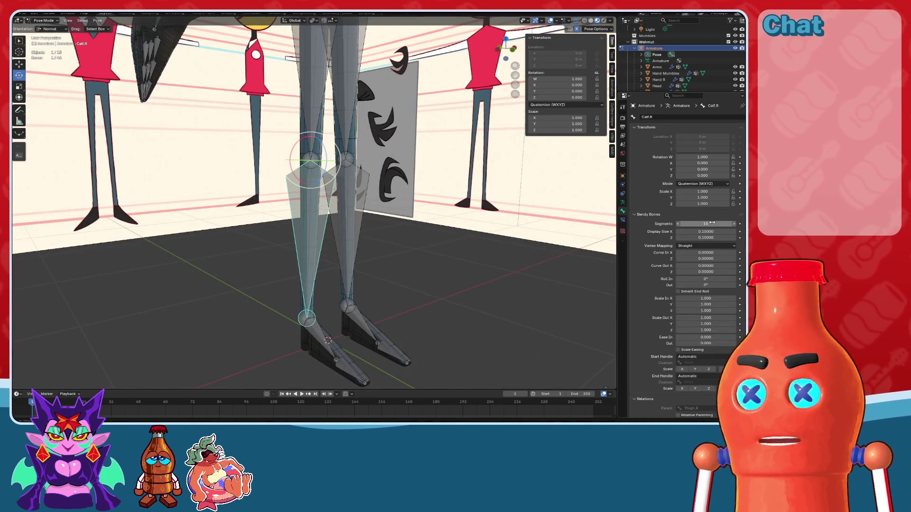
key("ctrl+shift+m")
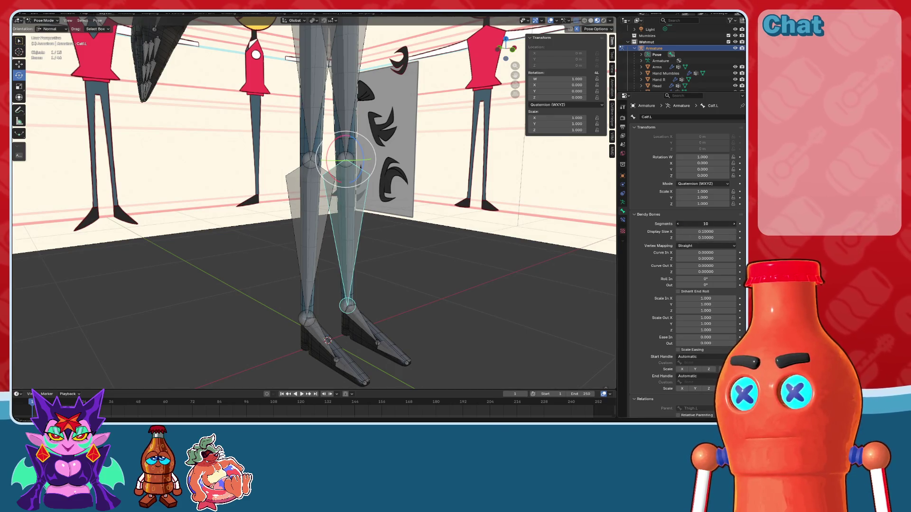
Step: Inspect the foot and toe bones of both feet, then the right shin and thighs
left_click(380, 327)
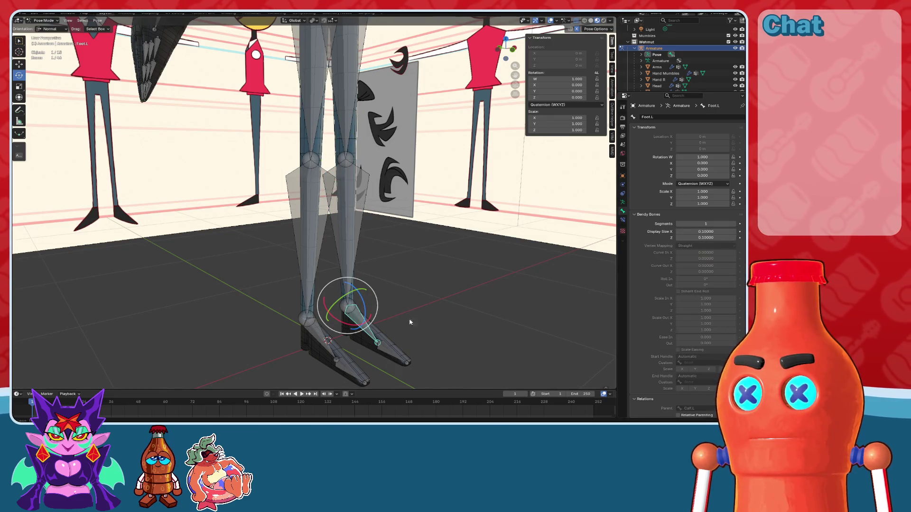
left_click(393, 353)
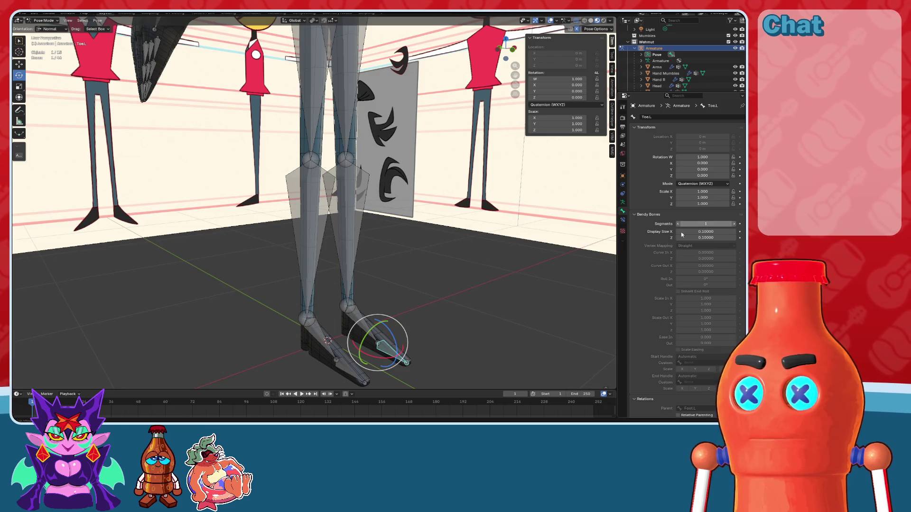
left_click(318, 338)
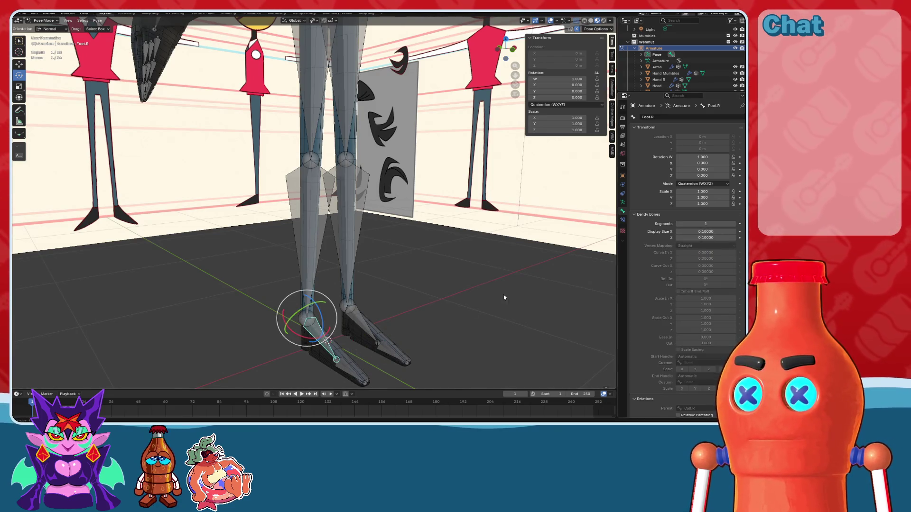
left_click(348, 370)
left_click(307, 237)
left_click(313, 127)
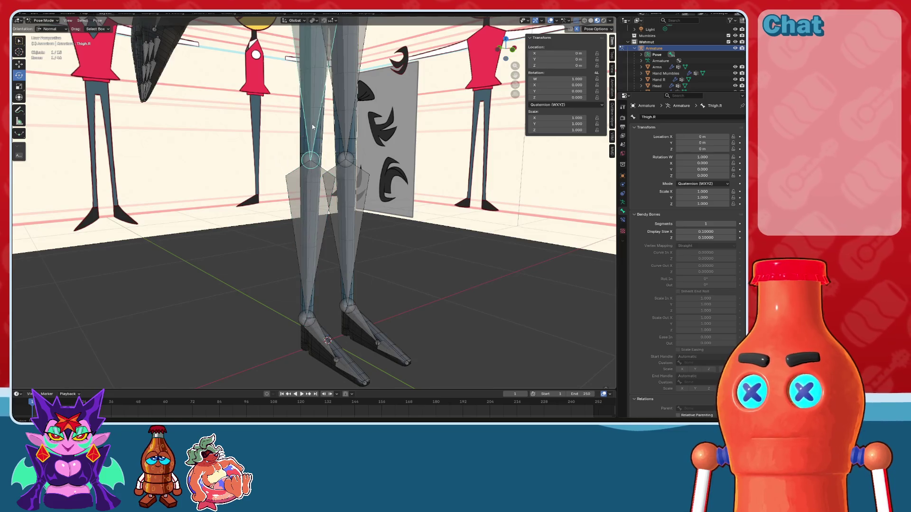
scroll(373, 149, "down", 3)
left_click(315, 82)
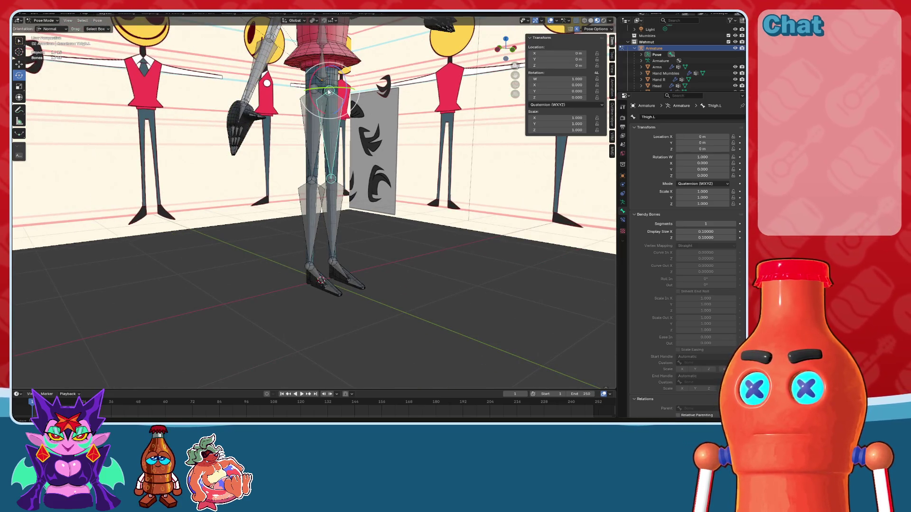
Step: Select all bones, view the rig from the top, and return to Object Mode
key("a")
key("KP_7")
left_click_drag(533, 255, 66, 101)
key("ctrl+Tab")
Step: Box-select all the rig objects and run the chosen right-click menu operation on them
left_click_drag(120, 118, 479, 262)
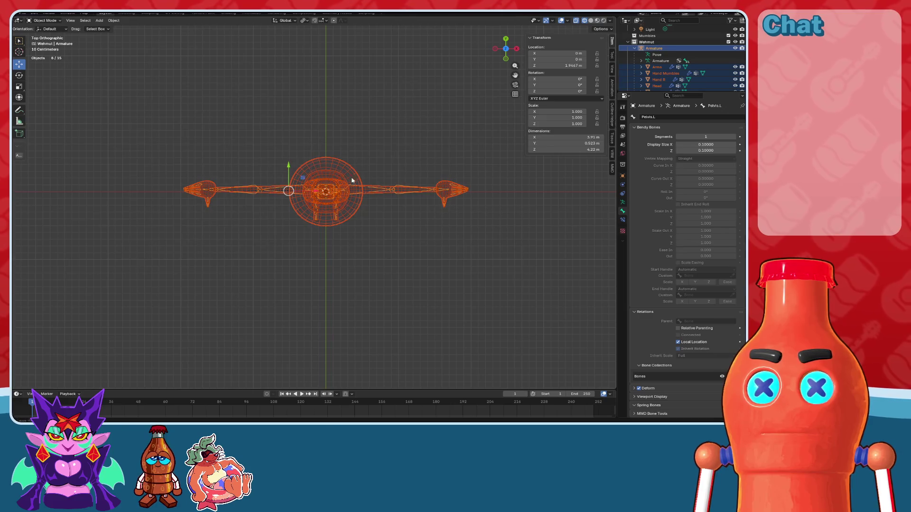
mouse_move(397, 191)
middle_mouse_down()
mouse_move(407, 159)
mouse_move(386, 278)
mouse_move(265, 238)
mouse_move(314, 246)
mouse_move(296, 272)
middle_mouse_up()
right_click(265, 239)
left_click(268, 237)
Step: Select the Legs mesh and the armature, then put the armature in Pose Mode
left_click(293, 275)
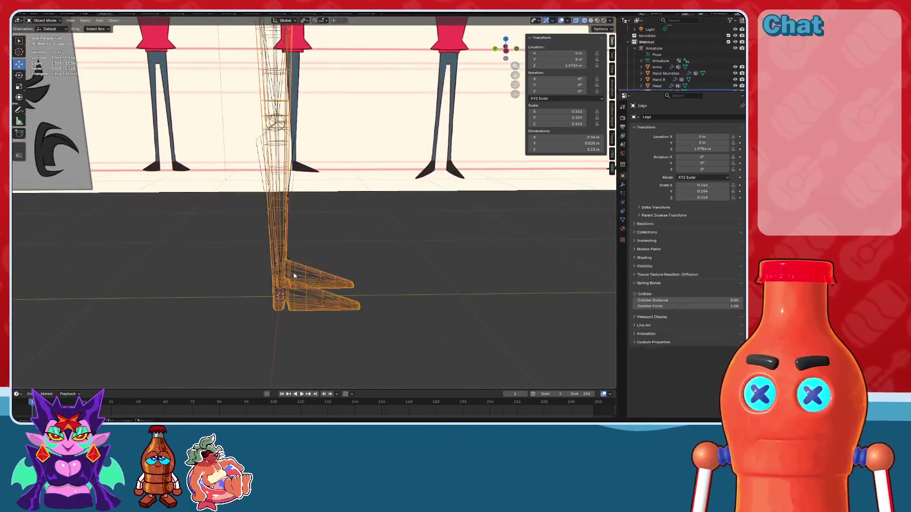
left_click(285, 281)
left_click(284, 280)
left_click(285, 280)
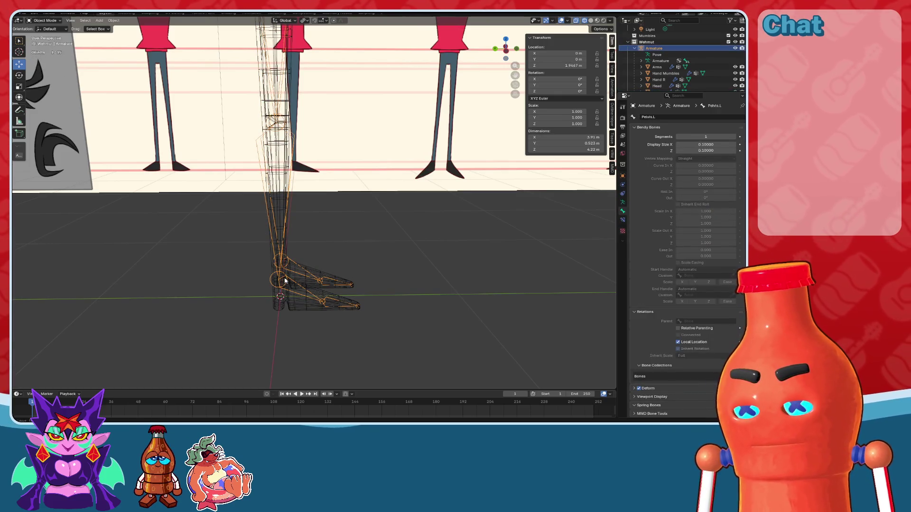
scroll(284, 281, "down", 8)
mouse_move(362, 285)
middle_mouse_down()
mouse_move(342, 266)
mouse_move(366, 248)
mouse_move(366, 265)
middle_mouse_up()
left_click(45, 41)
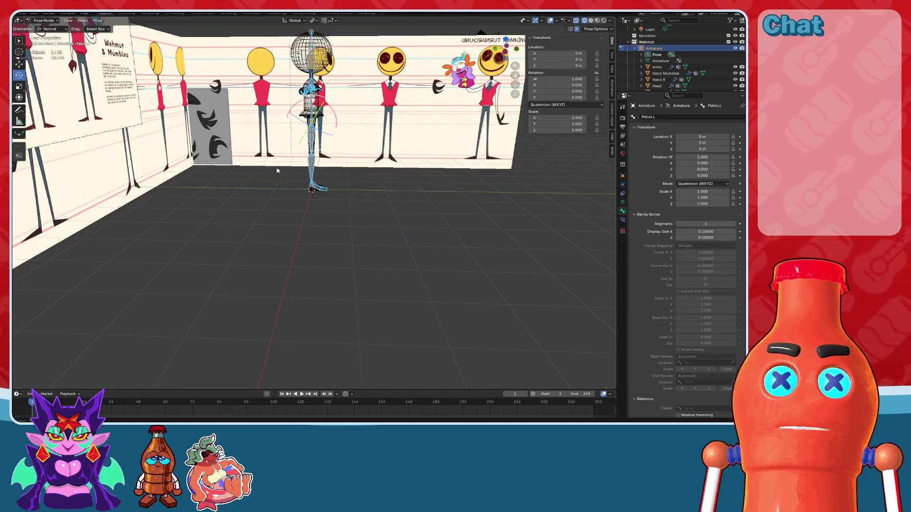
Step: From the side view in solid wireframe shading, test-rotate Foot.R and cancel
scroll(313, 187, "up", 5)
left_click(329, 164)
key("KP_Decimal")
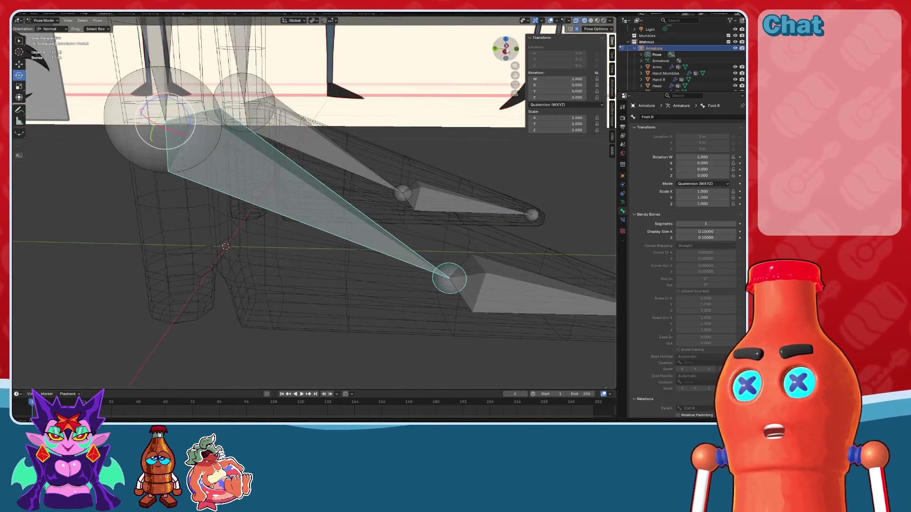
key("ctrl+KP_3")
key("r")
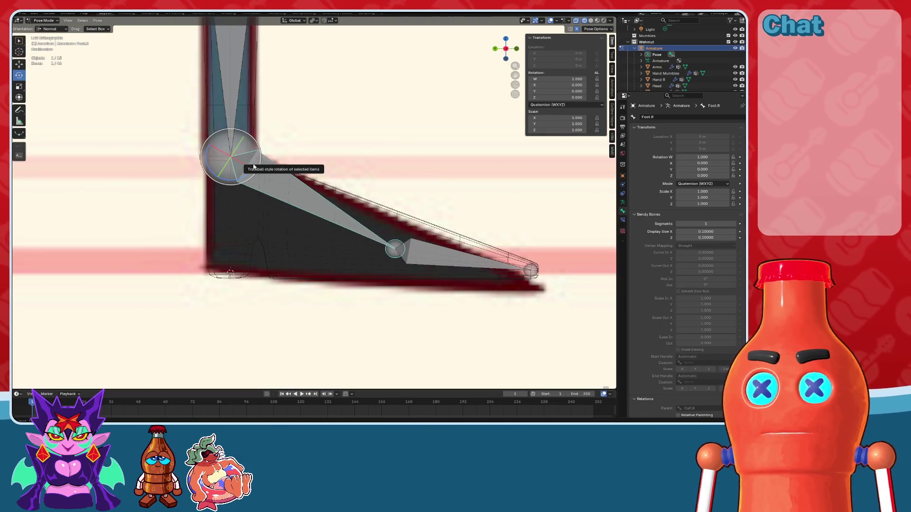
left_click(312, 142)
key("ctrl+z")
left_click(592, 21)
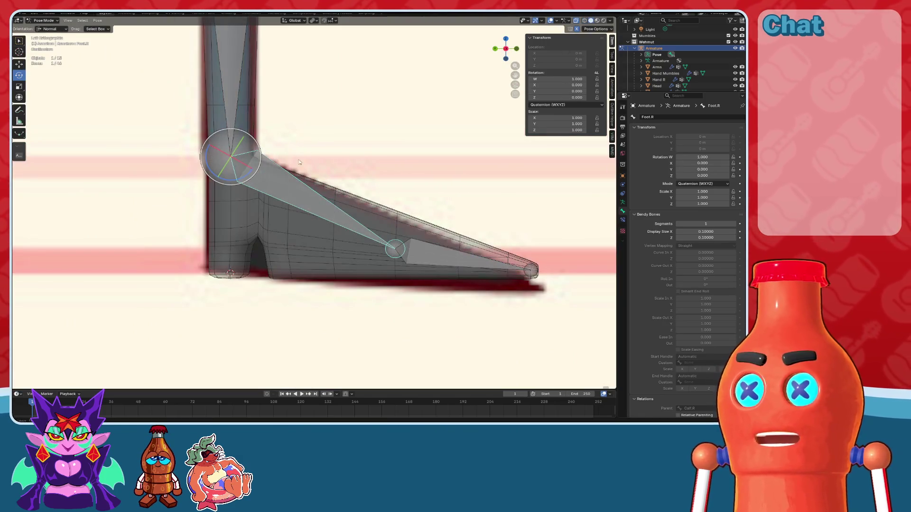
mouse_move(240, 180)
left_mouse_down()
mouse_move(285, 171)
mouse_move(256, 223)
left_mouse_up()
key("Escape")
Step: Test-bend Toe.R upward, cancel it, and reframe the foot
left_click(438, 244)
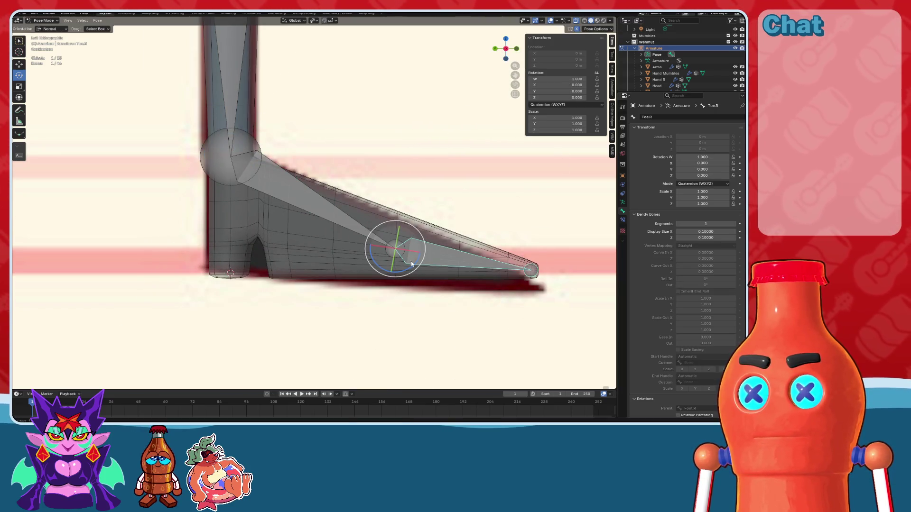
key("r")
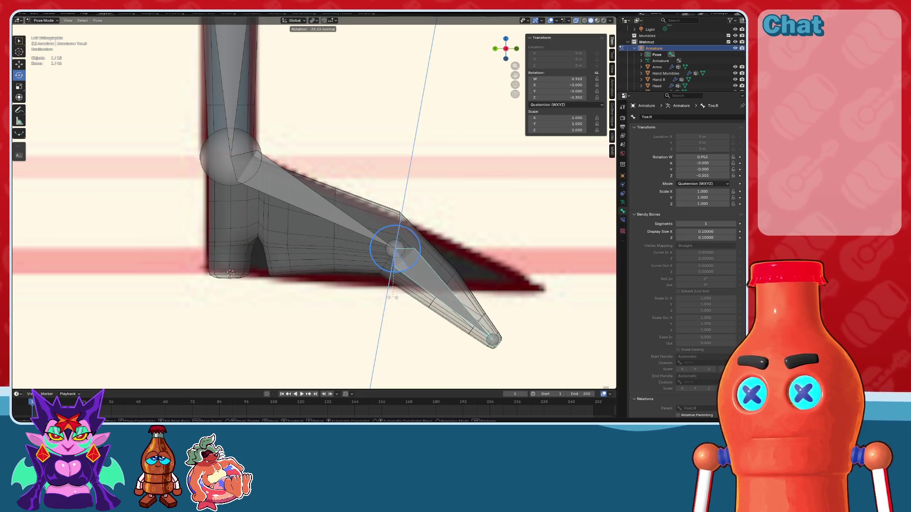
key("Escape")
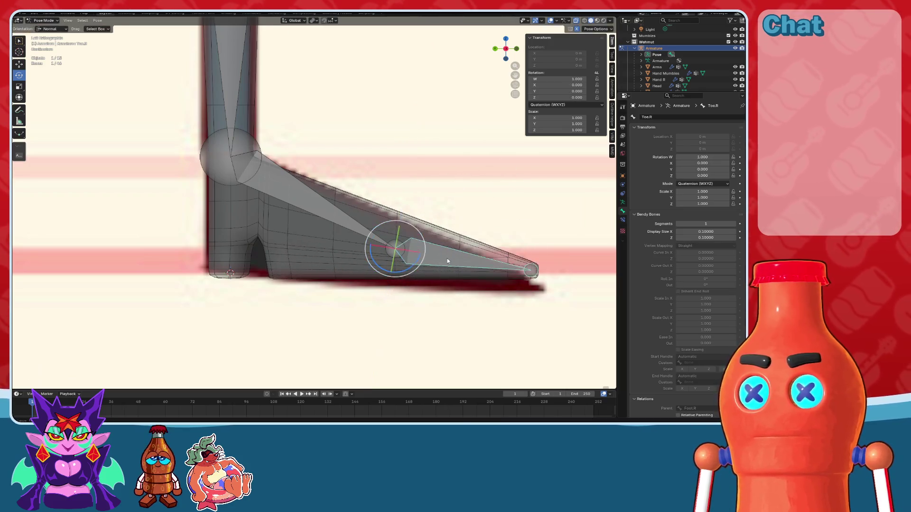
scroll(446, 258, "up", 2)
middle_click_drag(447, 258, 355, 237, "shift")
left_click(275, 227)
middle_click_drag(274, 228, 310, 227, "shift")
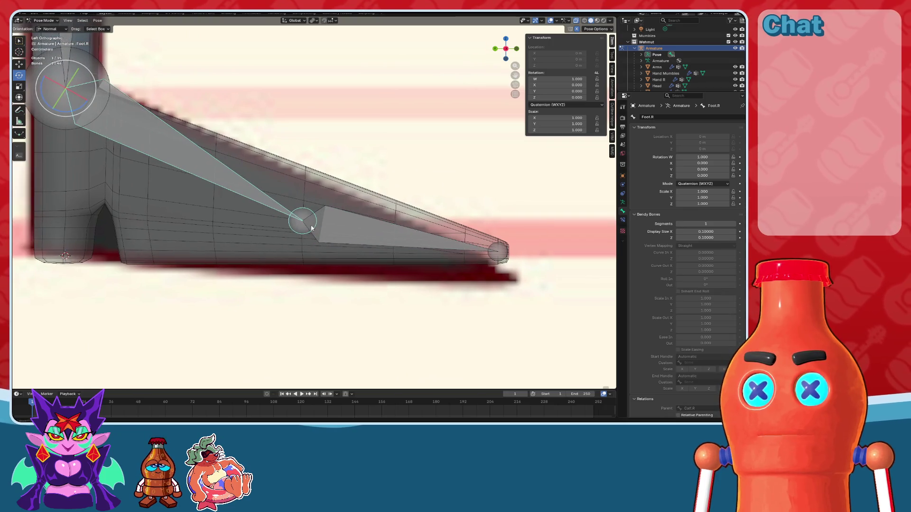
Step: Try flattening Toe.R with Z scale 0, undo it, and enter Edit Mode
left_click(345, 231)
key("s")
key("Return")
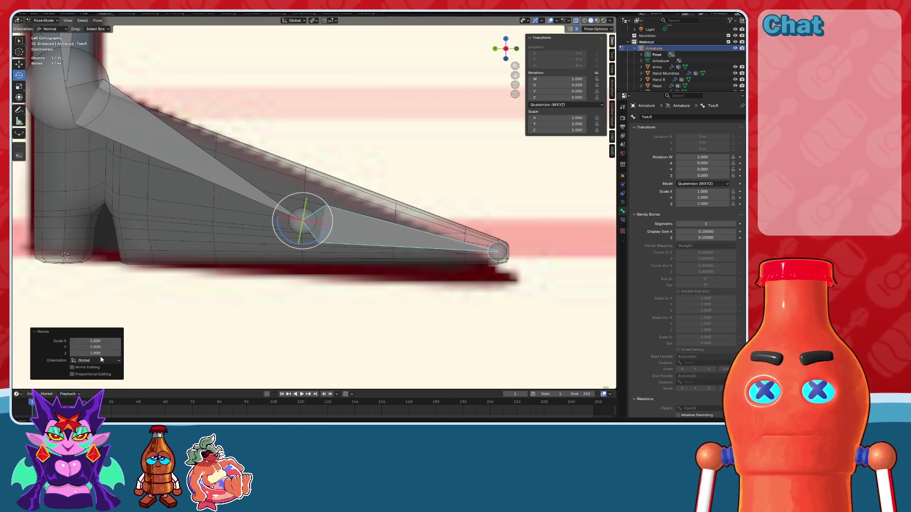
left_click(100, 354)
type("0")
key("Return")
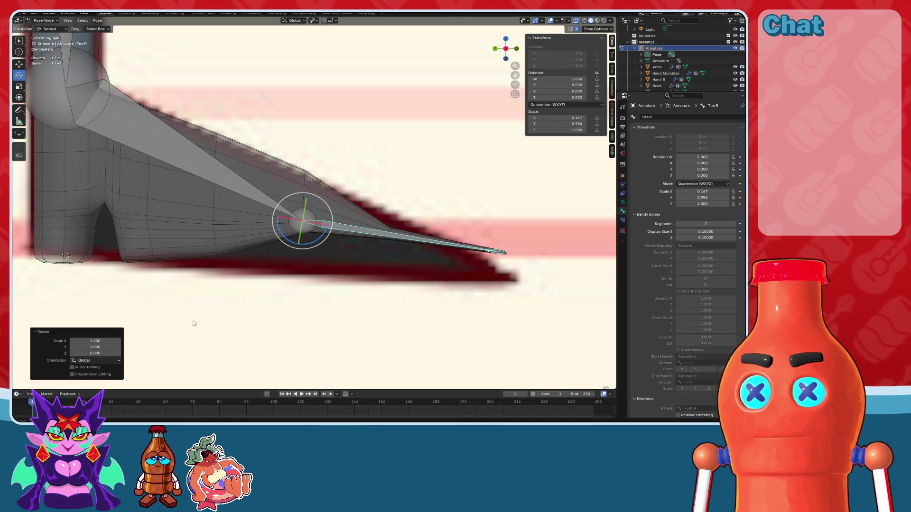
key("ctrl+z")
key("Tab")
left_click(352, 219)
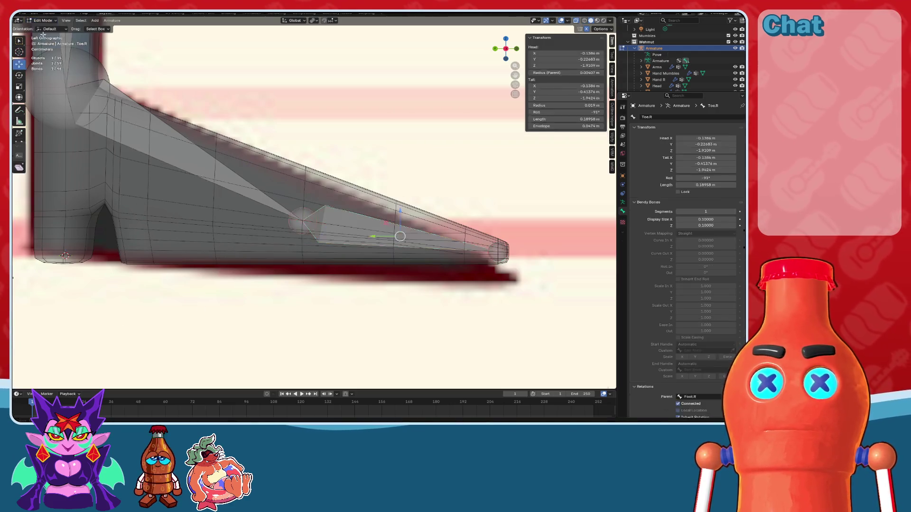
Step: In the left side view, resize Toe.R with Z scale 0 so it lies level
left_click(352, 219)
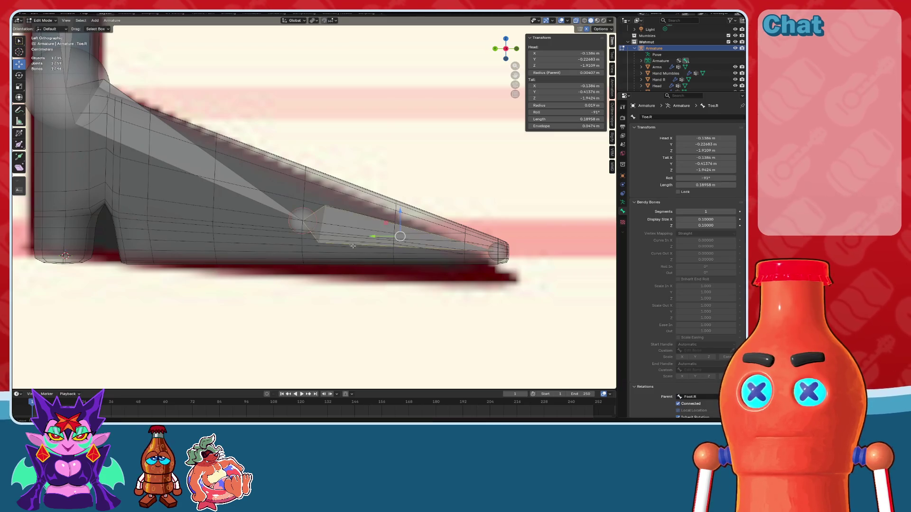
middle_click_drag(351, 219, 339, 255)
left_click_drag(400, 273, 401, 273)
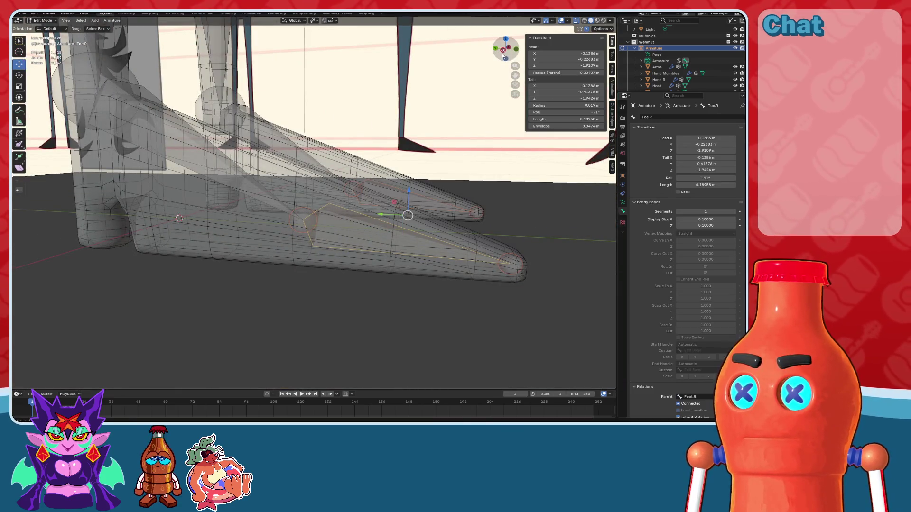
key("ctrl+KP_3")
key("s")
left_click(295, 252)
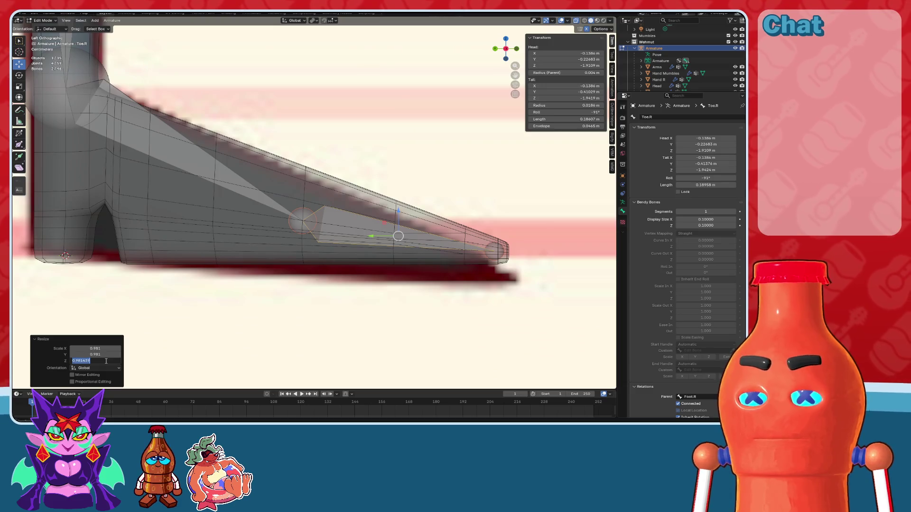
type("0")
key("Return")
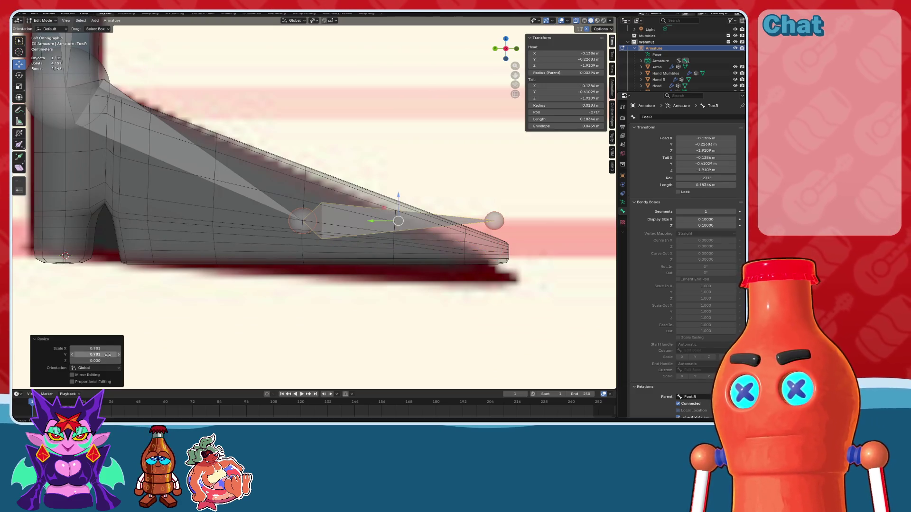
Step: Try moving the whole toe bone down, then undo the move
scroll(398, 207, "up", 2)
middle_click_drag(414, 223, 361, 222, "shift")
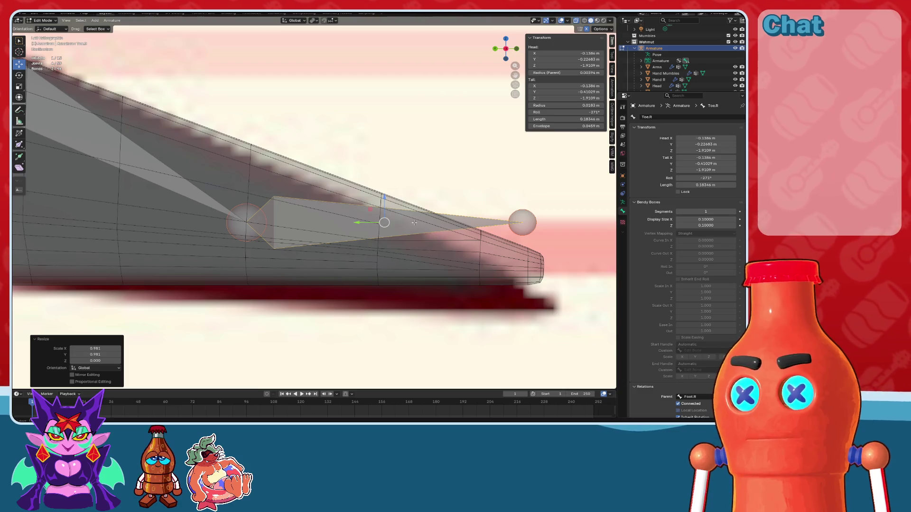
left_click_drag(384, 196, 384, 243)
scroll(384, 237, "up", 1)
mouse_move(237, 247)
middle_mouse_down("shift")
mouse_move(318, 285)
mouse_move(346, 236)
middle_mouse_up("shift")
key("ctrl+z")
scroll(341, 251, "up", 2)
Step: Select Toe.R's head joint and lower it slightly along Z
mouse_move(336, 259)
left_mouse_down()
mouse_move(295, 198)
mouse_move(285, 158)
left_mouse_up()
scroll(326, 195, "up", 2)
left_click_drag(331, 190, 334, 242)
scroll(334, 242, "down", 4)
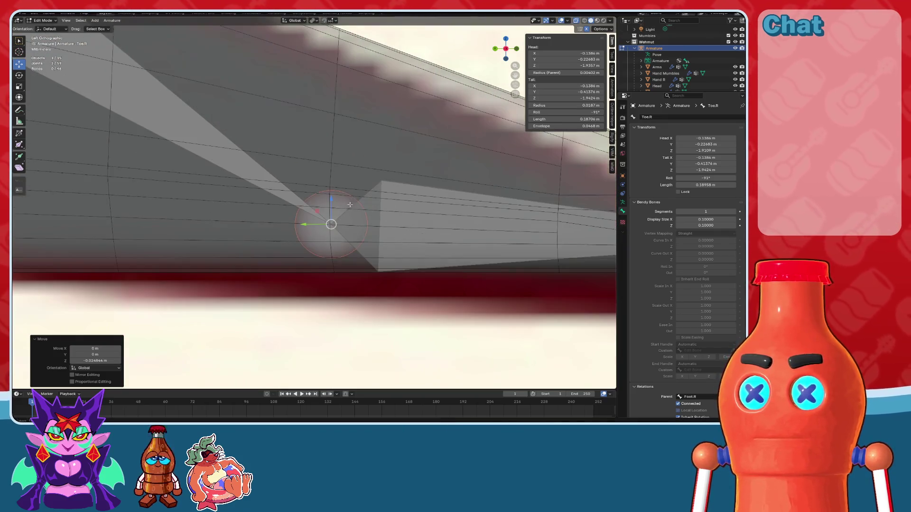
scroll(281, 237, "up", 8)
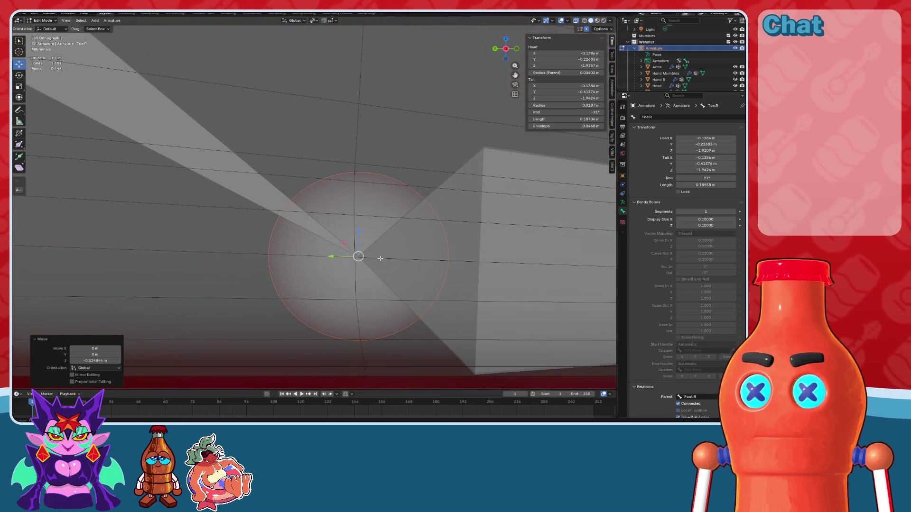
left_click_drag(333, 259, 353, 237)
scroll(353, 236, "down", 6)
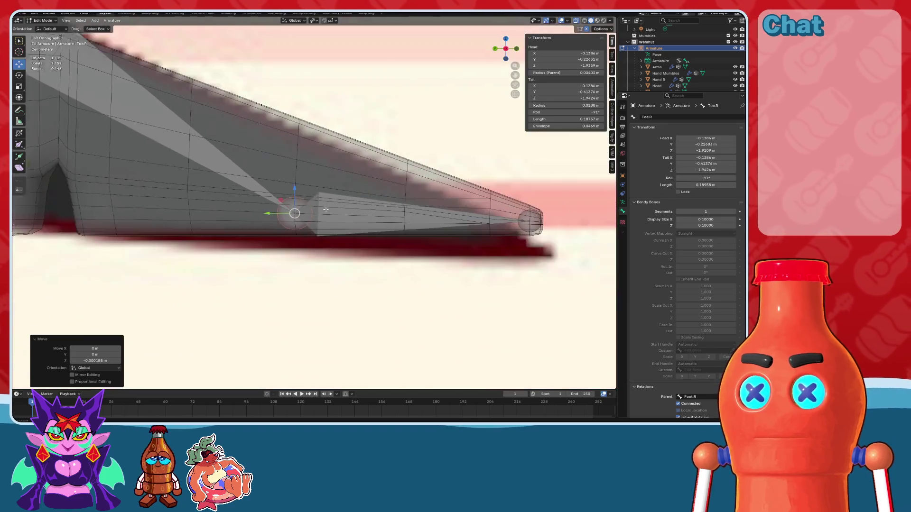
scroll(376, 229, "down", 8)
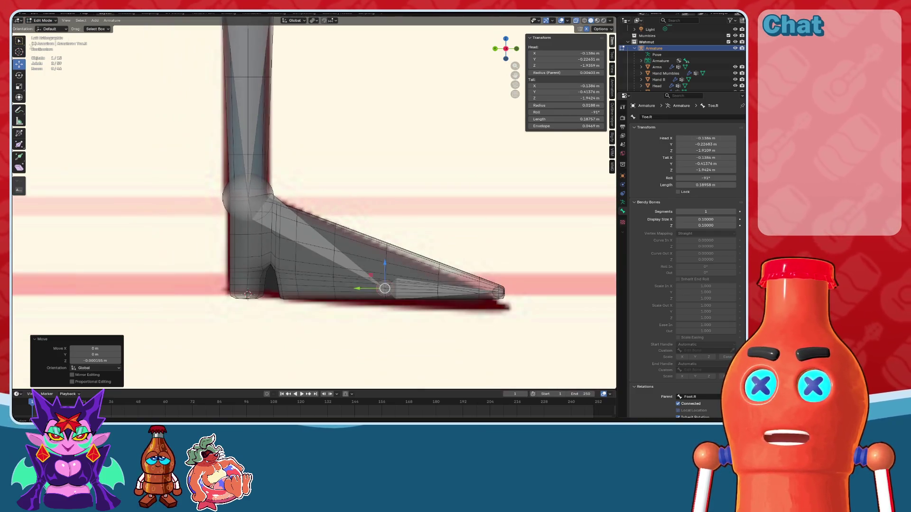
Step: Parent the Legs mesh to the armature with automatic weights, replacing the envelope weights
left_click(36, 28)
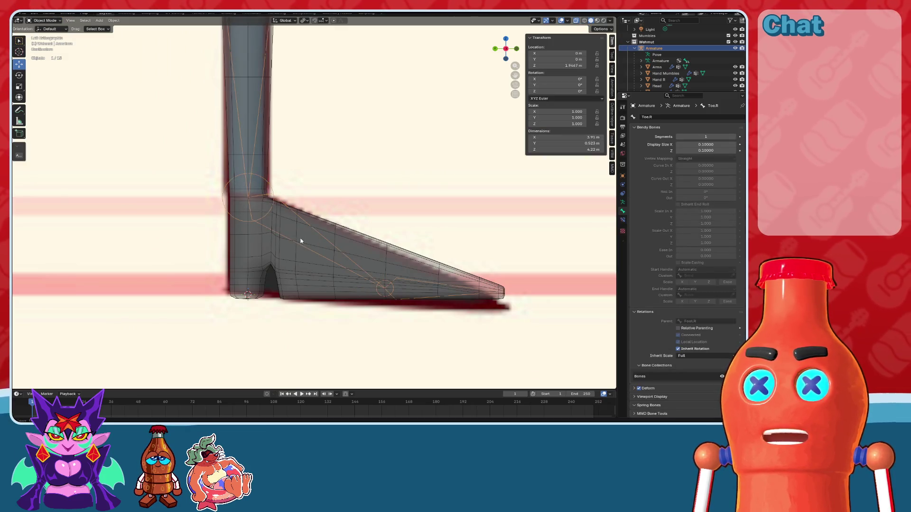
left_click(335, 230)
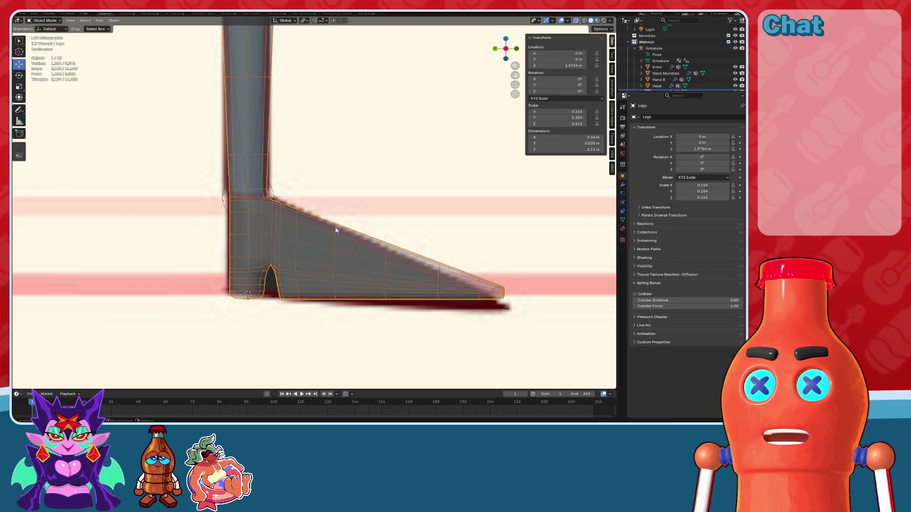
left_click(223, 199, "shift")
key("ctrl+p")
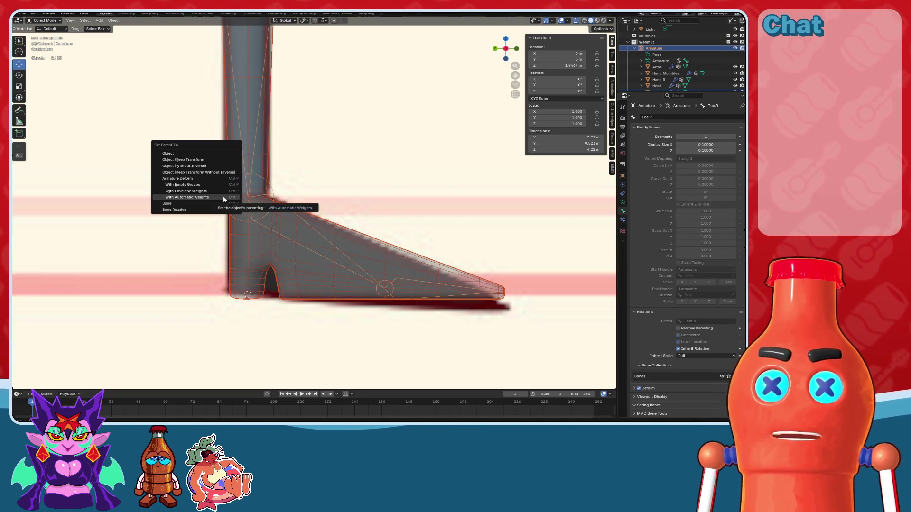
left_click(224, 199)
key("ctrl+p")
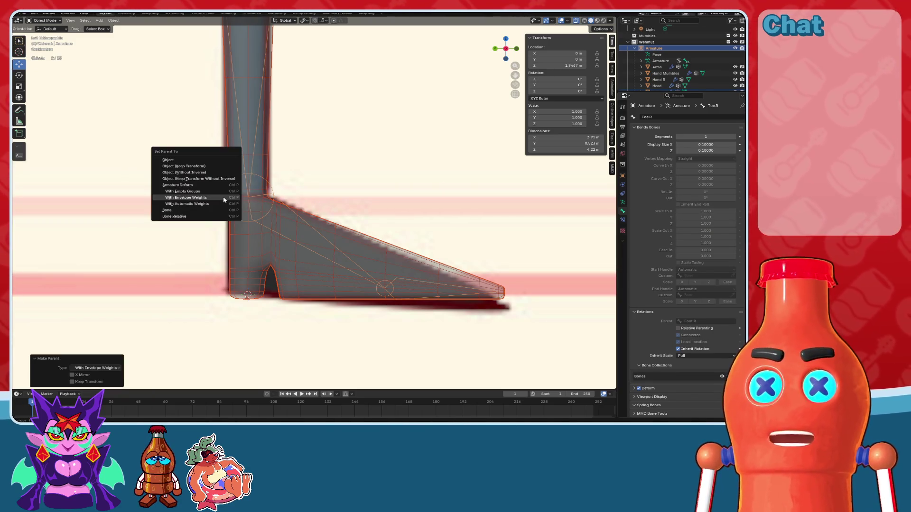
left_click(225, 205)
Step: Keep only the armature selected, switch it to Pose Mode, and pick the Toe.R bone
middle_click_drag(356, 224, 333, 245)
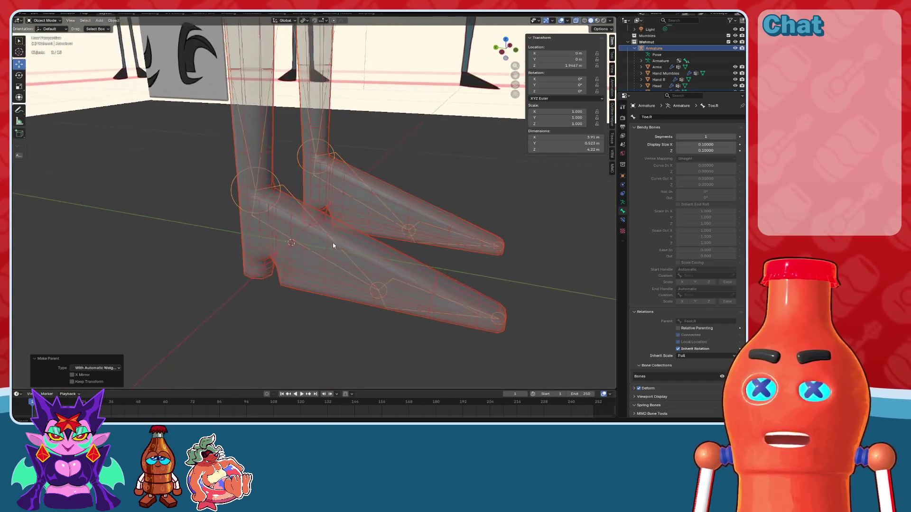
left_click(331, 143)
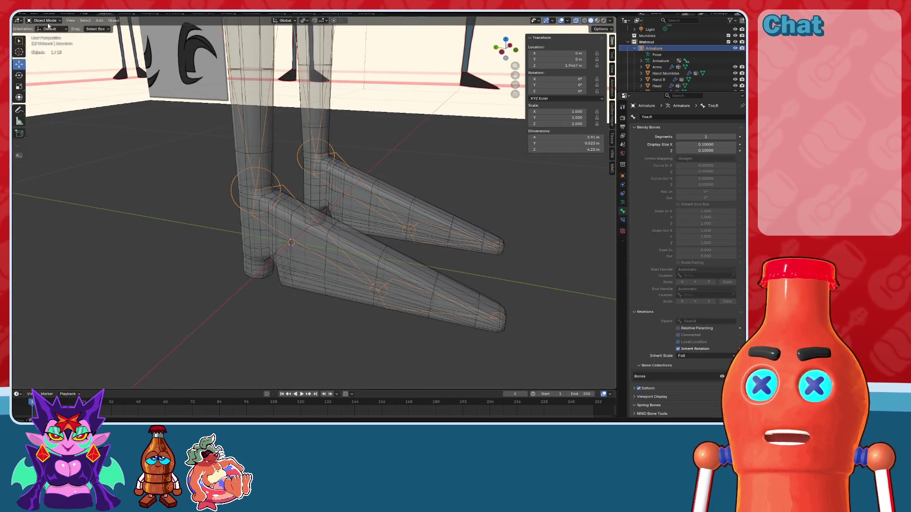
left_click(44, 41)
left_click(397, 297)
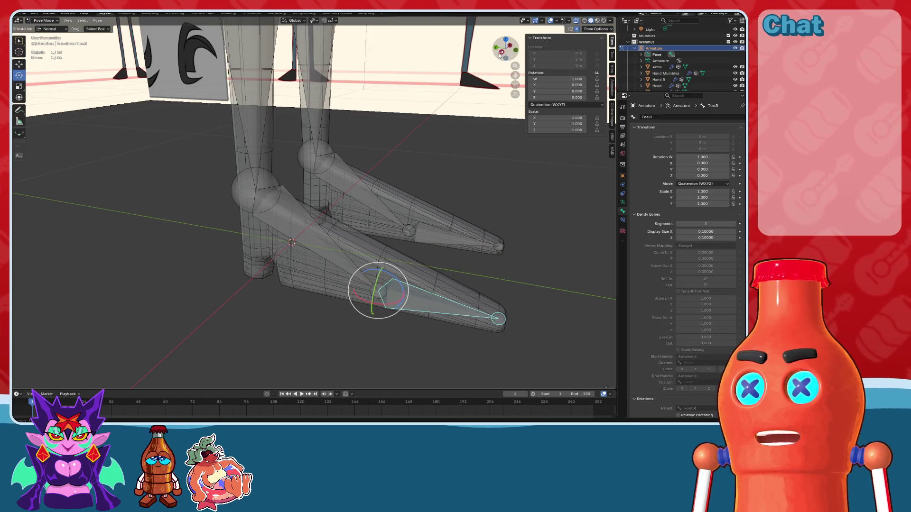
Step: Bend Toe.R from the side view with overlays hidden to check toe deformation, then save
key("ctrl+KP_3")
scroll(376, 293, "up", 3)
mouse_move(376, 292)
left_mouse_down()
mouse_move(427, 213)
mouse_move(418, 263)
left_mouse_up()
left_click(550, 20)
mouse_move(372, 300)
left_mouse_down()
mouse_move(370, 283)
mouse_move(373, 303)
left_mouse_up()
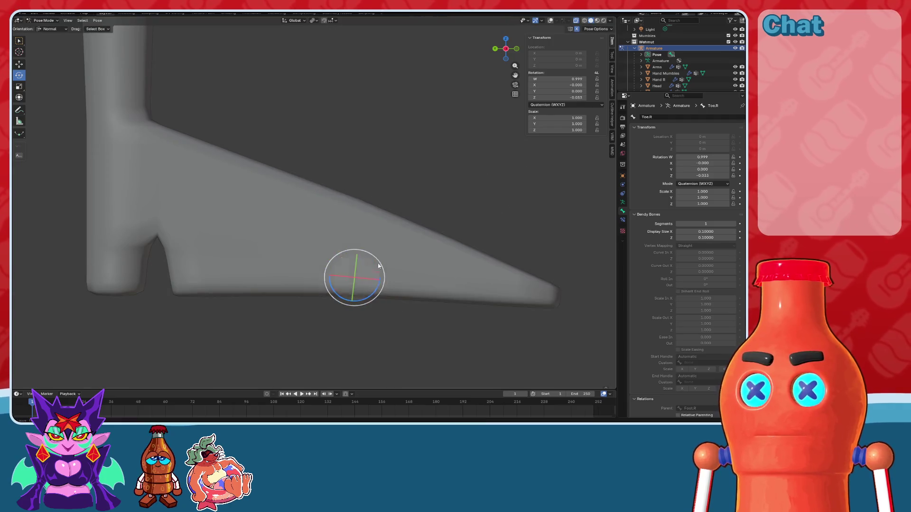
key("shift+alt+z")
scroll(357, 240, "down", 5)
key("ctrl+s")
Step: Bend Calf.R to horizontal at the knee, inspect the knee, then reset it with Alt+R
scroll(370, 223, "down", 3)
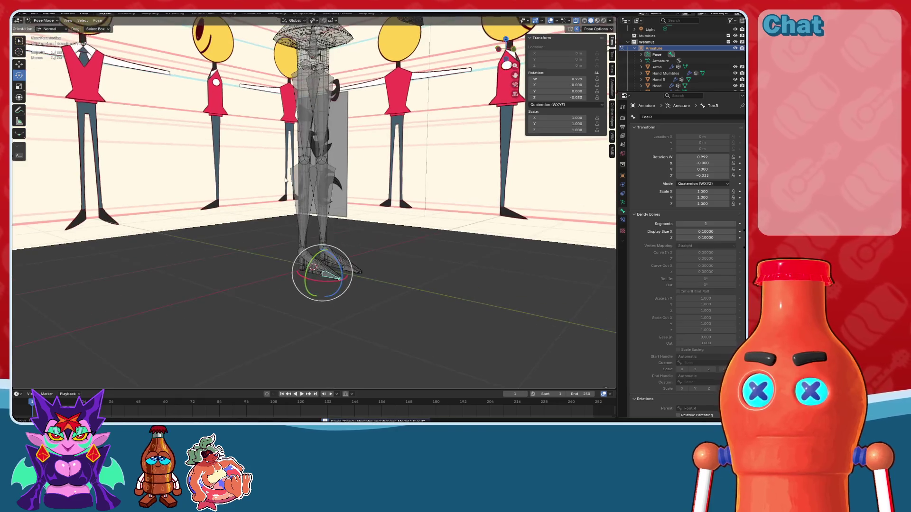
key("bracketleft")
key("bracketleft")
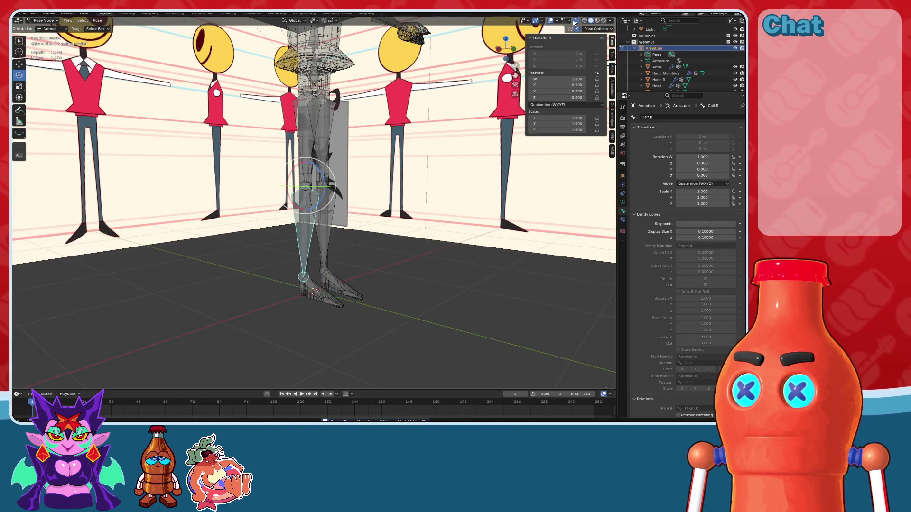
left_click(598, 21)
scroll(440, 158, "up", 5)
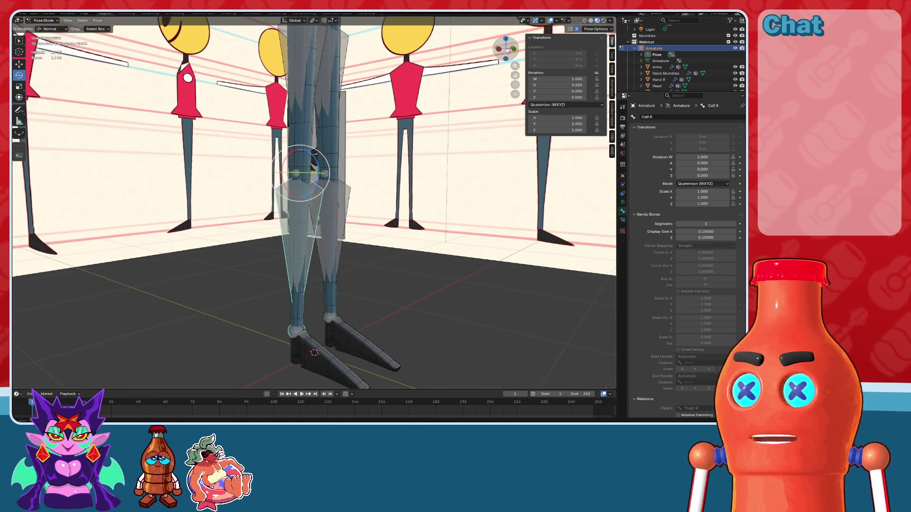
left_click(499, 50)
mouse_move(326, 179)
left_mouse_down()
mouse_move(320, 209)
mouse_move(280, 221)
left_mouse_up()
mouse_move(279, 220)
middle_mouse_down()
mouse_move(360, 265)
mouse_move(315, 305)
mouse_move(332, 284)
middle_mouse_up()
left_click(563, 21)
mouse_move(374, 142)
middle_mouse_down()
mouse_move(398, 146)
mouse_move(326, 182)
mouse_move(370, 176)
mouse_move(351, 144)
mouse_move(214, 186)
mouse_move(160, 183)
mouse_move(160, 166)
middle_mouse_up()
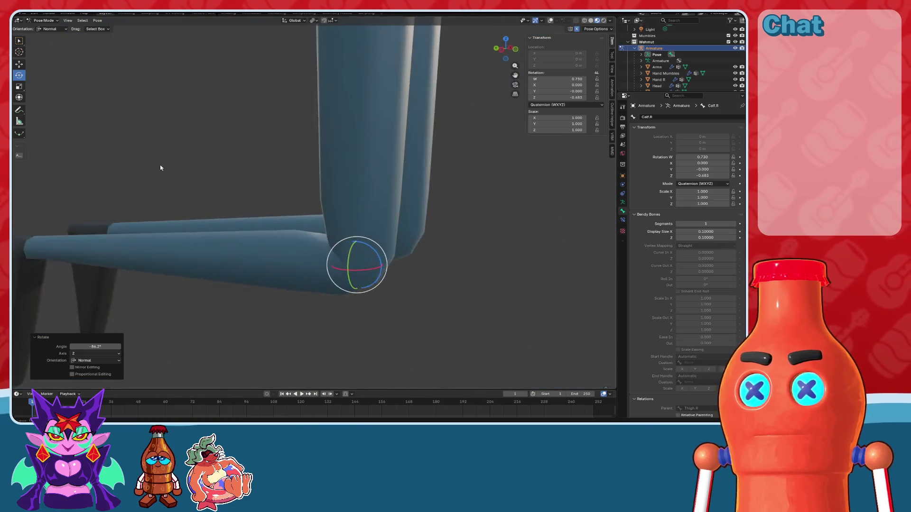
key("alt+r")
middle_click_drag(291, 179, 373, 240)
left_click(550, 21)
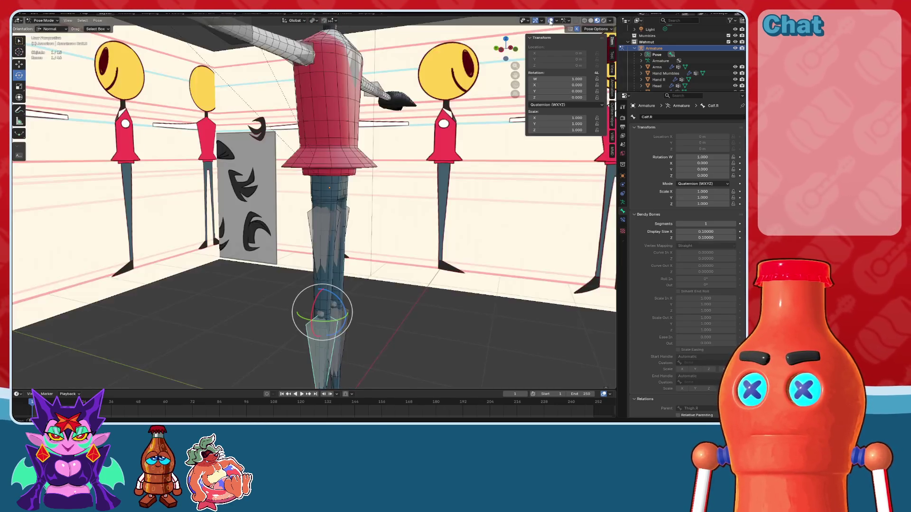
Step: Swing Thigh.R up to test the hip bend, reset it, and return to Object Mode
left_click(311, 241)
left_click_drag(345, 190, 338, 222)
scroll(372, 218, "up", 3)
middle_click_drag(372, 218, 493, 220)
scroll(493, 221, "down", 3)
key("alt+r")
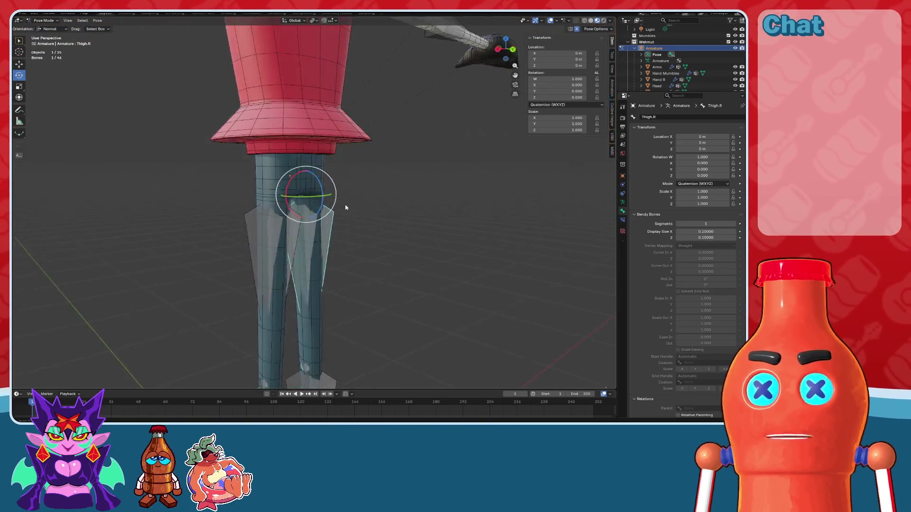
scroll(457, 186, "up", 3)
scroll(457, 186, "up", 2)
middle_click_drag(457, 186, 363, 190)
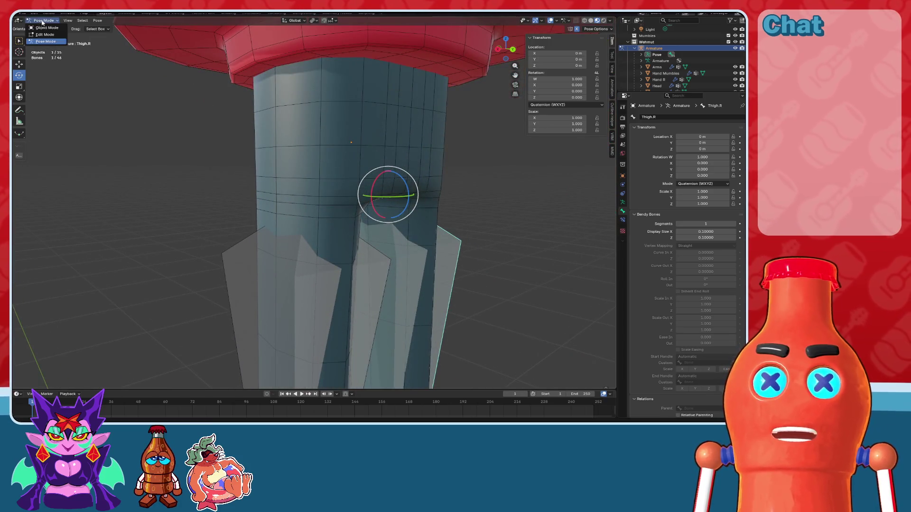
left_click(46, 28)
left_click(306, 167)
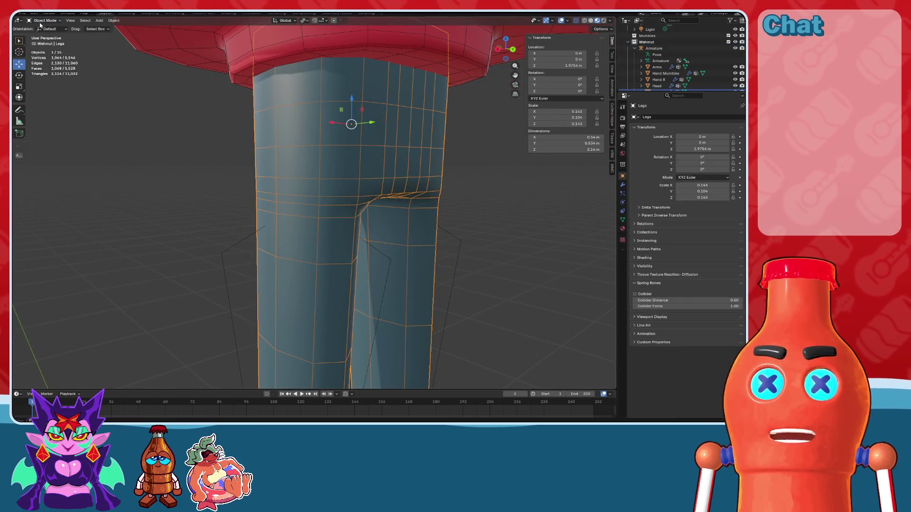
Step: Inspect the deselected Legs mesh in Edit Mode against the reference image, then return to Object Mode
left_click(43, 34)
scroll(421, 207, "up", 2)
key("alt+a")
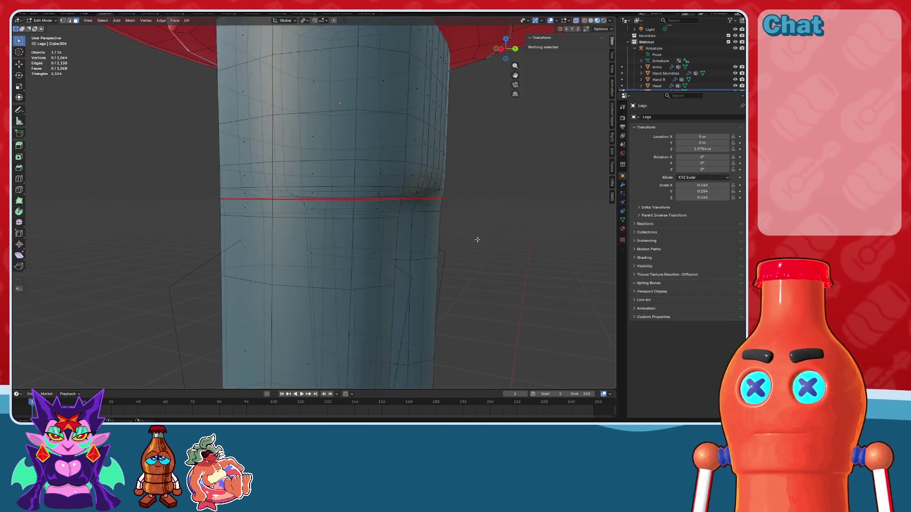
mouse_move(421, 207)
middle_mouse_down()
mouse_move(536, 53)
mouse_move(325, 131)
middle_mouse_up()
scroll(400, 193, "up", 4)
mouse_move(403, 209)
middle_mouse_down()
mouse_move(411, 219)
mouse_move(287, 138)
mouse_move(397, 167)
mouse_move(354, 175)
middle_mouse_up()
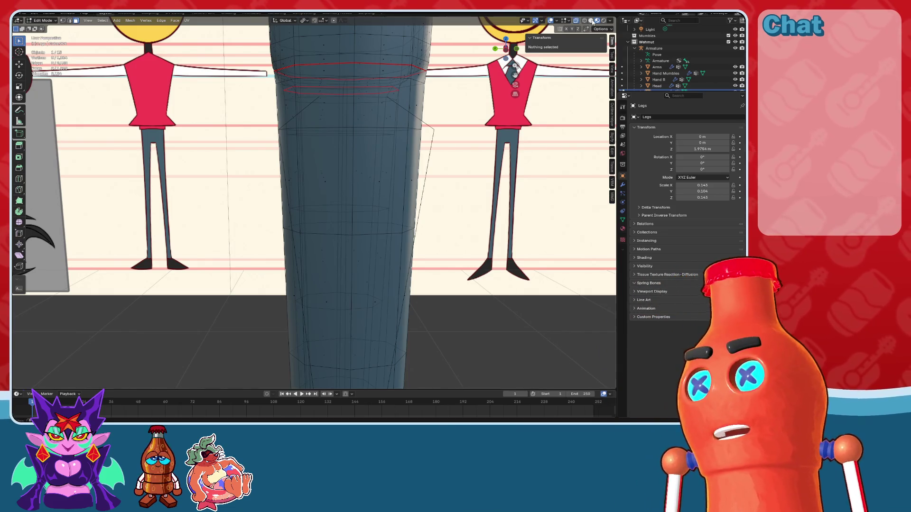
left_click(557, 20)
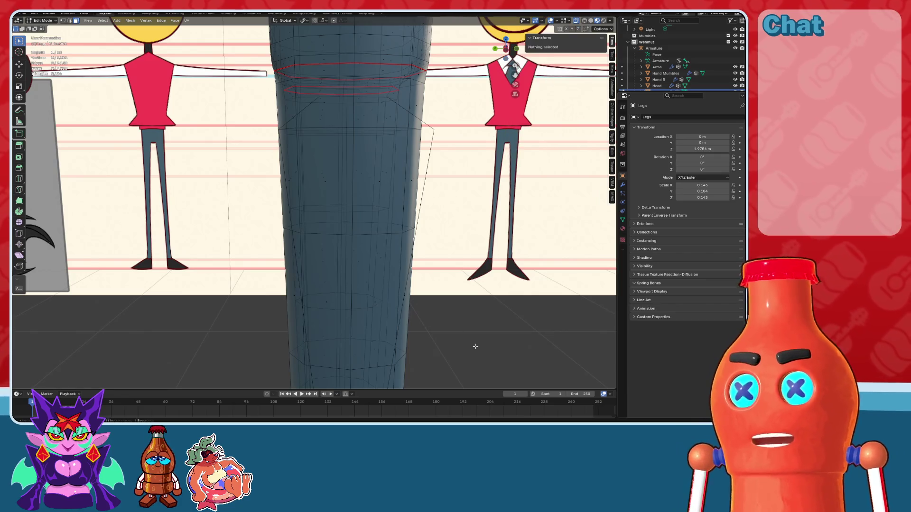
left_click(48, 28)
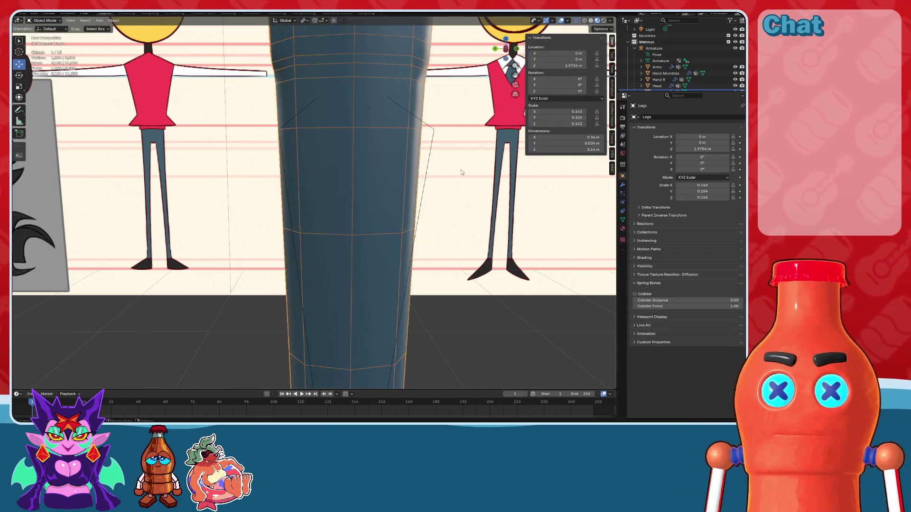
Step: Add a level-1 Subdivision Surface modifier below the Legs' Armature modifier and re-enter Edit Mode
left_click(623, 185)
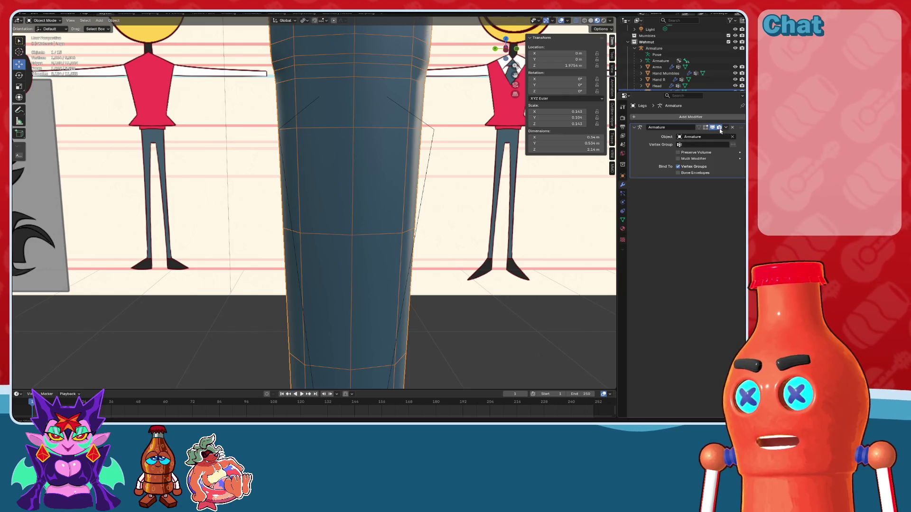
scroll(481, 250, "down", 3)
middle_click_drag(481, 250, 431, 280)
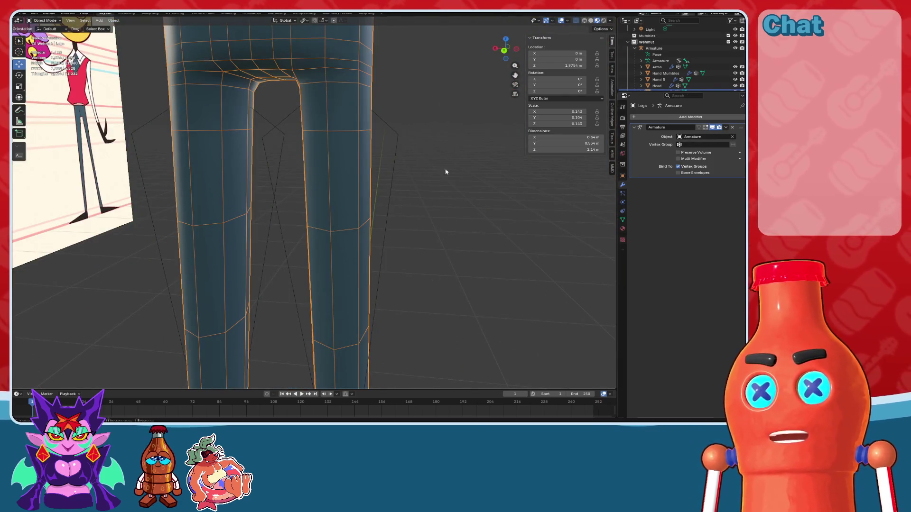
left_click(668, 117)
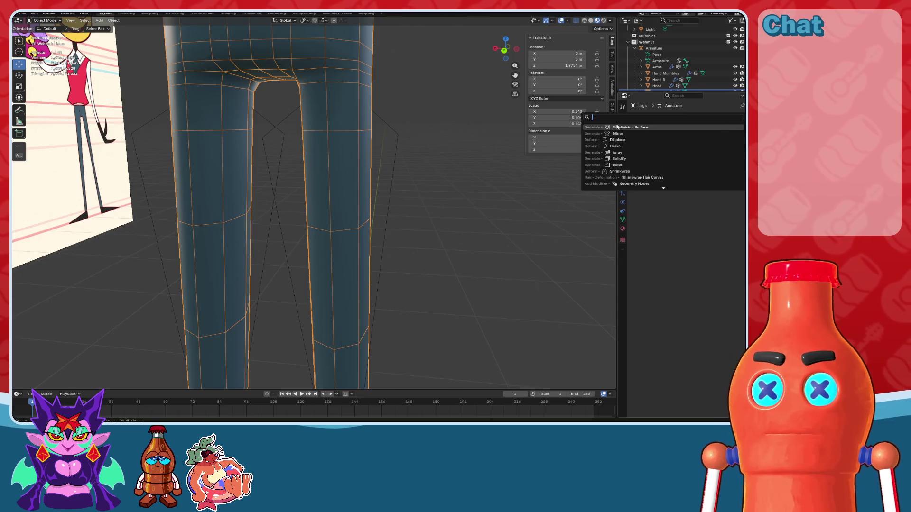
left_click(673, 142)
middle_click_drag(322, 166, 337, 165)
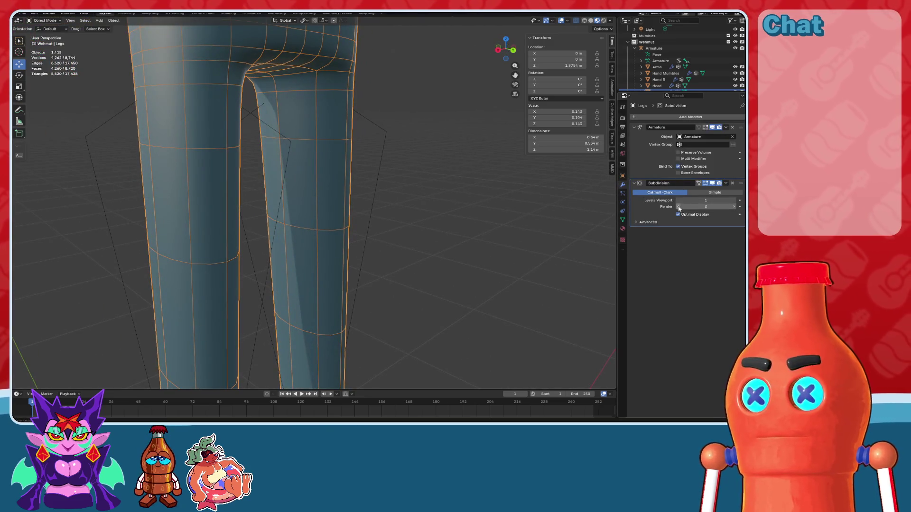
scroll(524, 217, "down", 2)
middle_click_drag(430, 214, 247, 85, "shift")
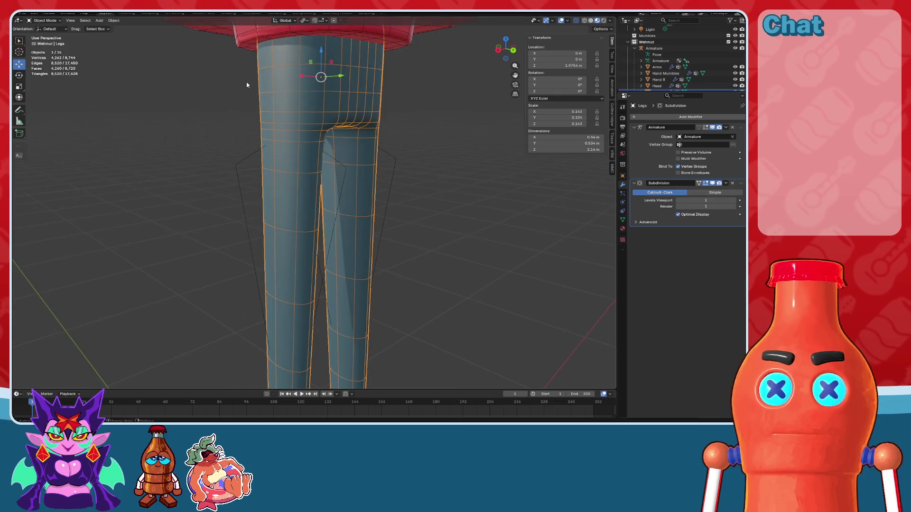
left_click(45, 34)
scroll(332, 213, "up", 4)
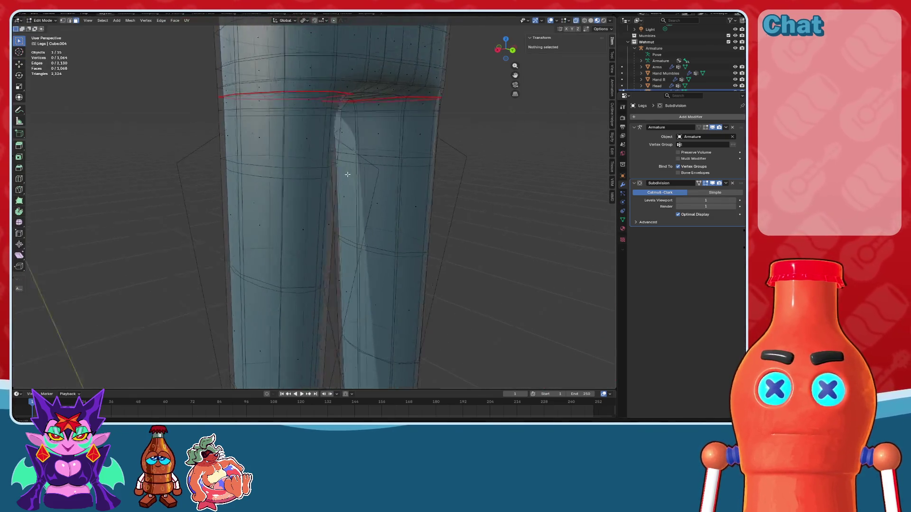
Step: Turn off X-ray, hide the Armature, and select a face on the leg-hip seam
scroll(458, 181, "down", 3)
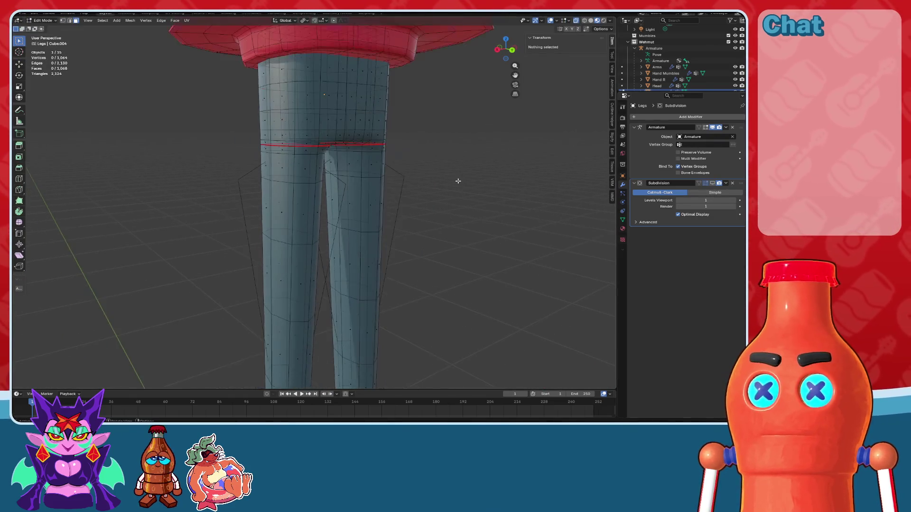
middle_click_drag(457, 217, 475, 208, "shift")
left_click(575, 22)
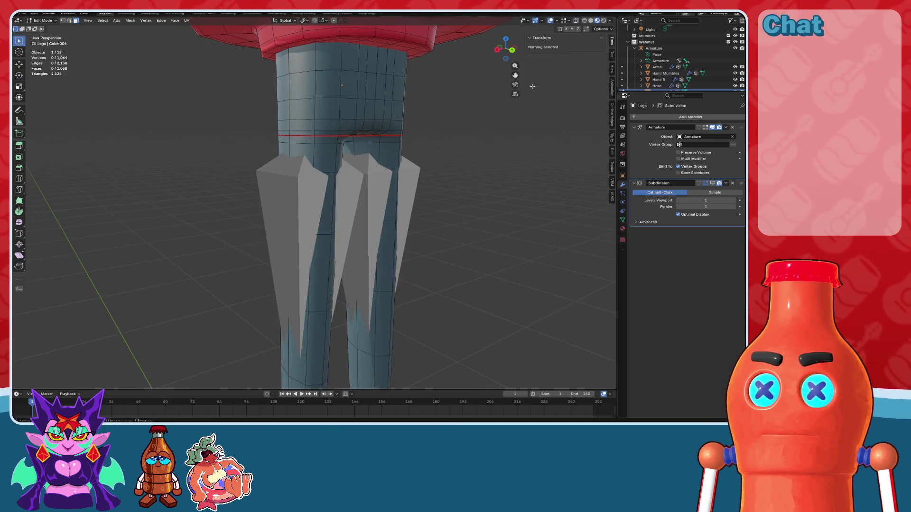
left_click(735, 47)
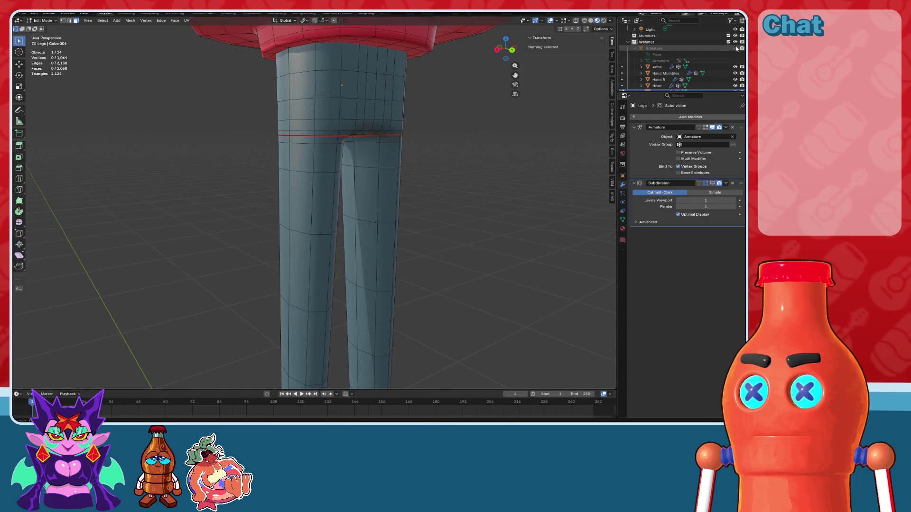
scroll(458, 224, "down", 3)
mouse_move(457, 223)
middle_mouse_down()
mouse_move(445, 127)
mouse_move(445, 234)
middle_mouse_up()
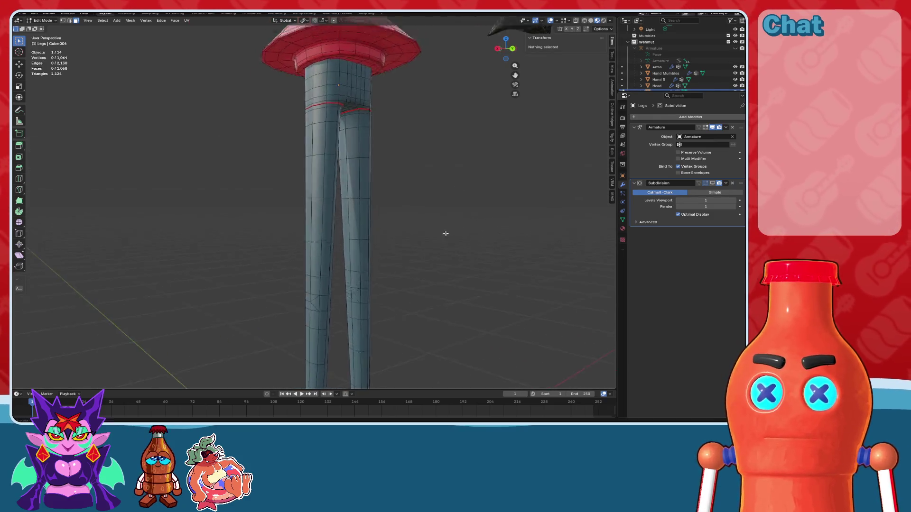
scroll(417, 228, "up", 3)
scroll(425, 242, "up", 6)
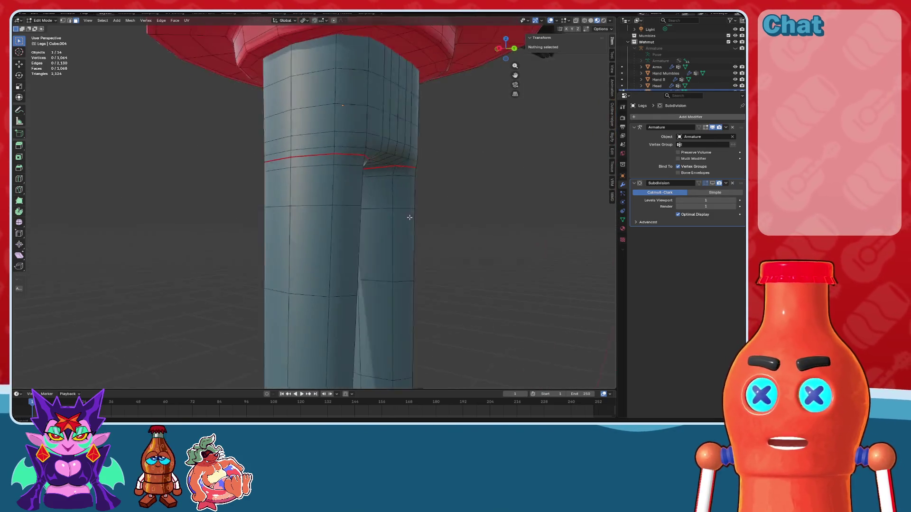
middle_click_drag(393, 253, 350, 192)
left_click(350, 190)
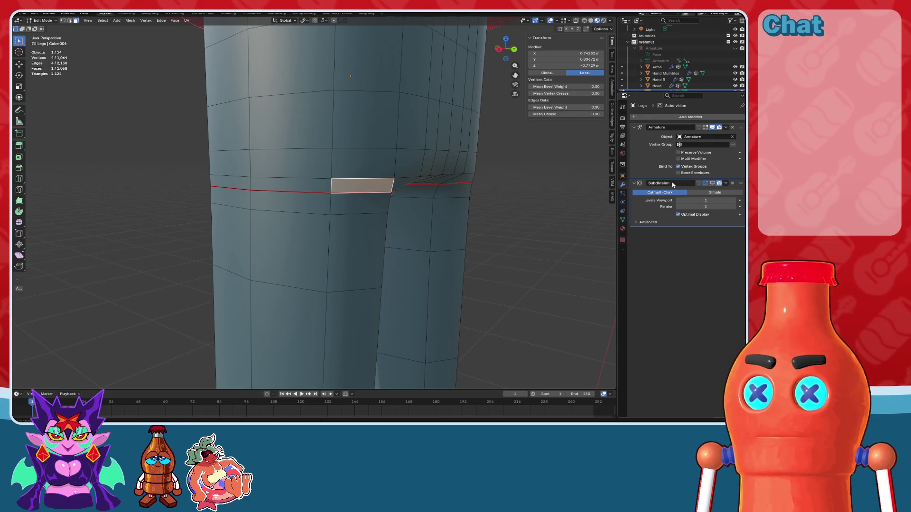
Step: Unhide the Armature, inspect the crotch from the left, clear the selection, and re-hide it
left_click(735, 48)
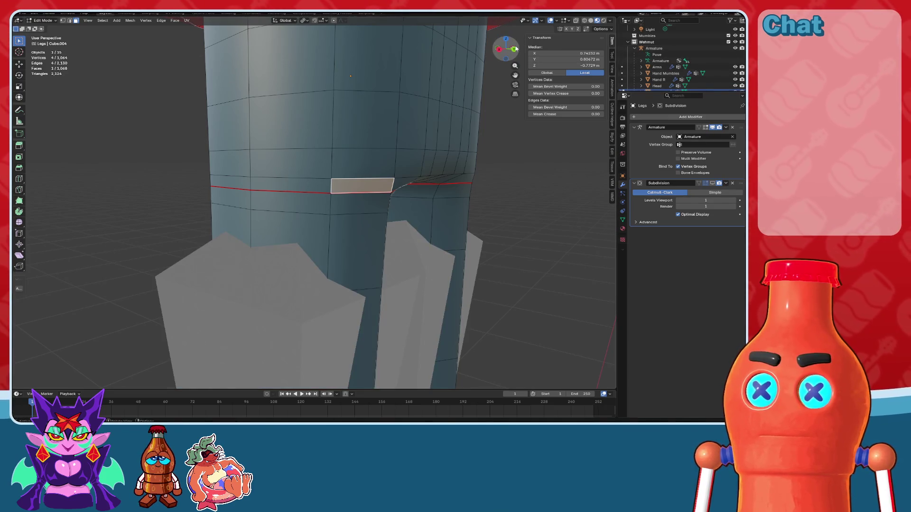
left_click(516, 48)
left_click(584, 22)
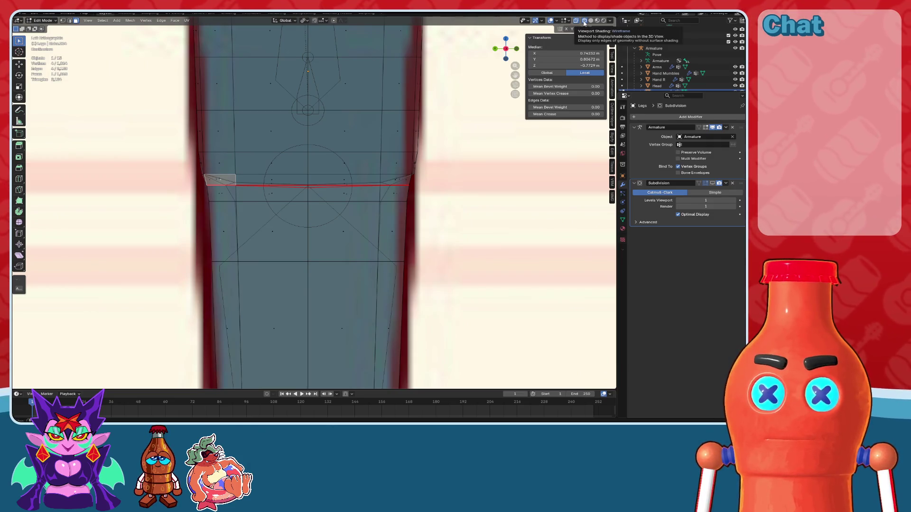
left_click(590, 21)
mouse_move(408, 157)
middle_mouse_down()
mouse_move(429, 144)
mouse_move(522, 190)
middle_mouse_up()
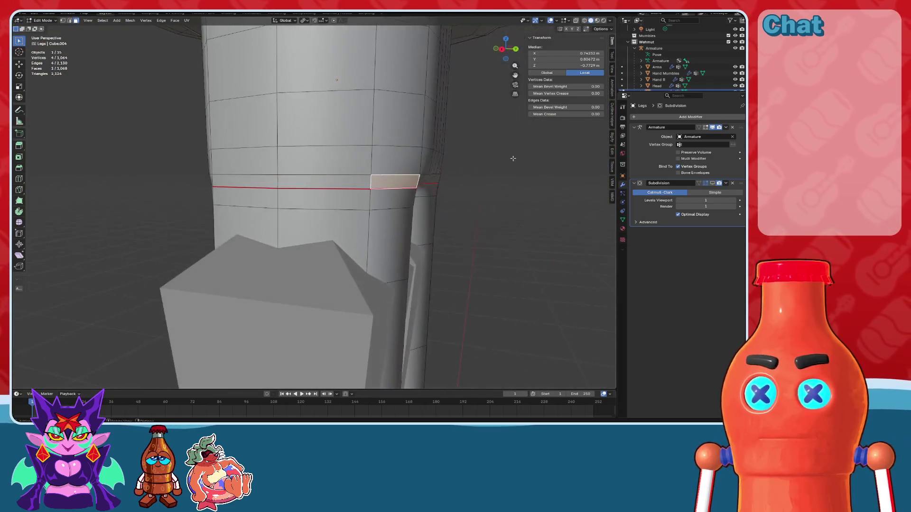
left_click(545, 199)
scroll(412, 270, "down", 5)
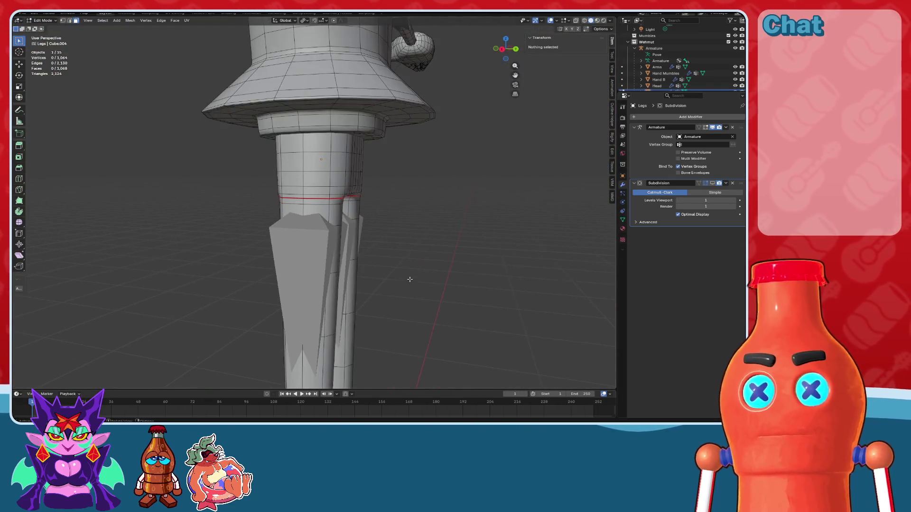
left_click(735, 48)
mouse_move(368, 307)
middle_mouse_down("shift")
mouse_move(390, 53)
mouse_move(390, 329)
mouse_move(392, 105)
mouse_move(393, 263)
middle_mouse_up("shift")
scroll(417, 244, "up", 5)
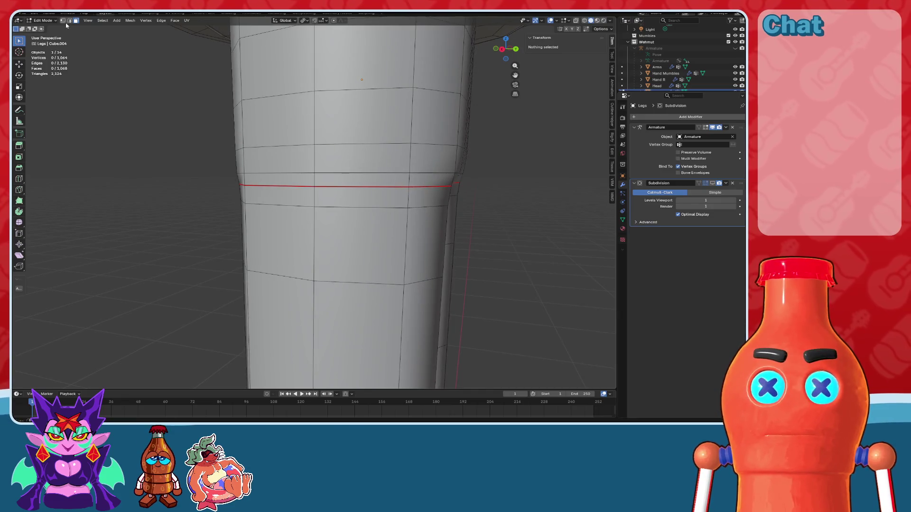
Step: Join four pairs of seam vertices around the crotch with new edges using J
left_click(318, 191)
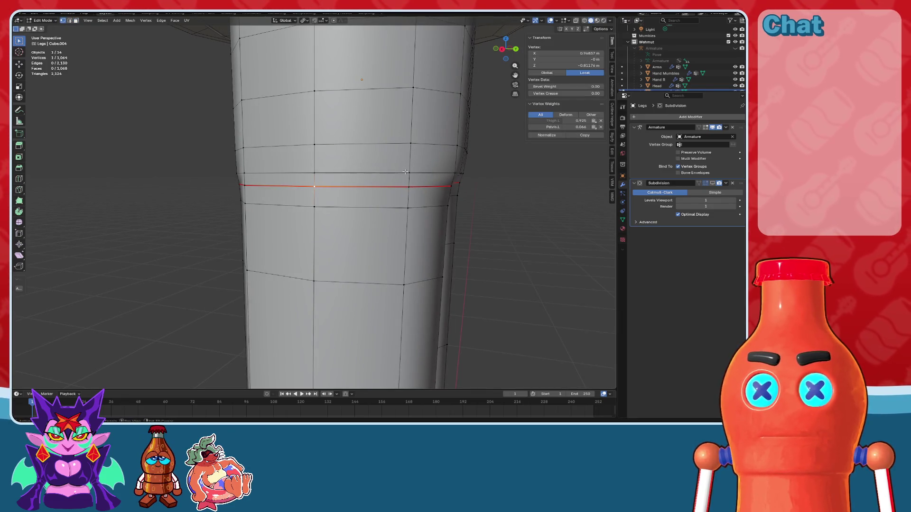
key("j")
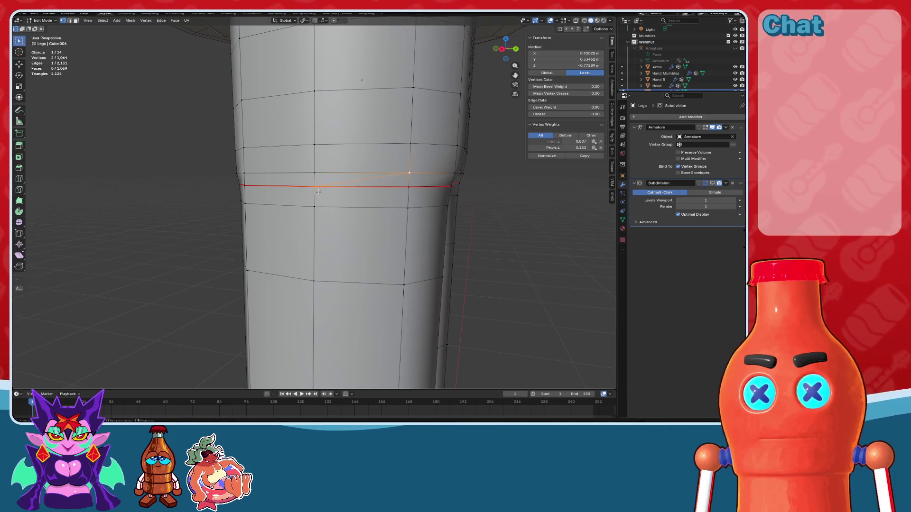
left_click(318, 191)
key("j")
mouse_move(411, 211)
middle_mouse_down()
mouse_move(417, 201)
mouse_move(336, 186)
mouse_move(357, 200)
middle_mouse_up()
left_click(327, 182)
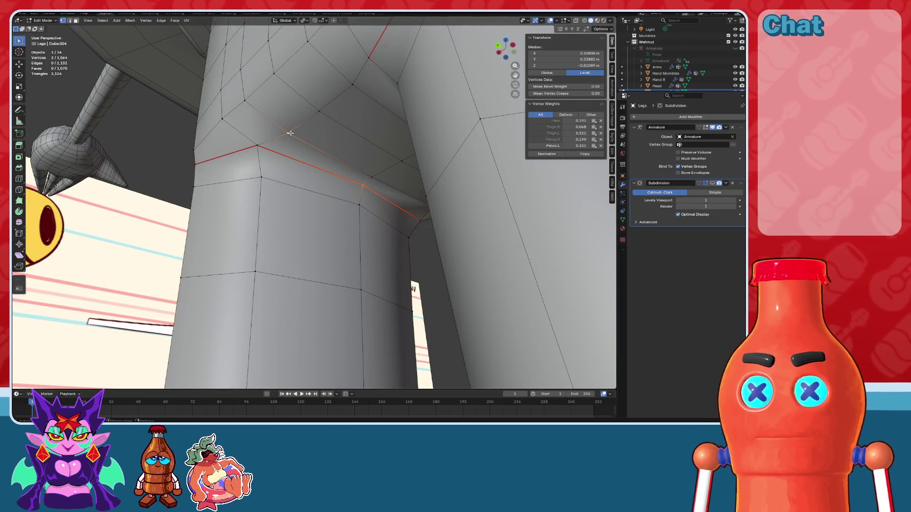
key("j")
mouse_move(290, 133)
middle_mouse_down()
mouse_move(371, 206)
mouse_move(340, 203)
mouse_move(365, 201)
middle_mouse_up()
left_click(365, 201)
left_click(288, 198, "shift")
key("j")
mouse_move(289, 201)
middle_mouse_down()
mouse_move(332, 223)
mouse_move(348, 180)
middle_mouse_up()
Step: Select three stray crotch edges and dissolve them with X > Dissolve Edges
key("alt+a")
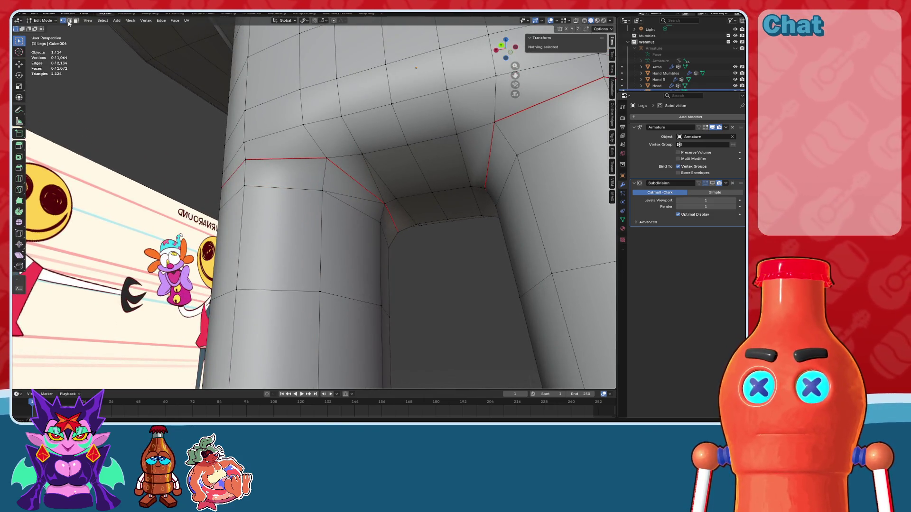
left_click(335, 170)
mouse_move(269, 171)
middle_mouse_down()
mouse_move(336, 209)
mouse_move(364, 216)
mouse_move(382, 207)
mouse_move(383, 217)
mouse_move(358, 211)
mouse_move(376, 227)
mouse_move(382, 202)
mouse_move(368, 201)
middle_mouse_up()
left_click(284, 185, "shift")
left_click(328, 201, "shift")
key("x")
left_click(340, 219)
Step: Undo an extra vertex join and return the Legs mesh to Object Mode
key("j")
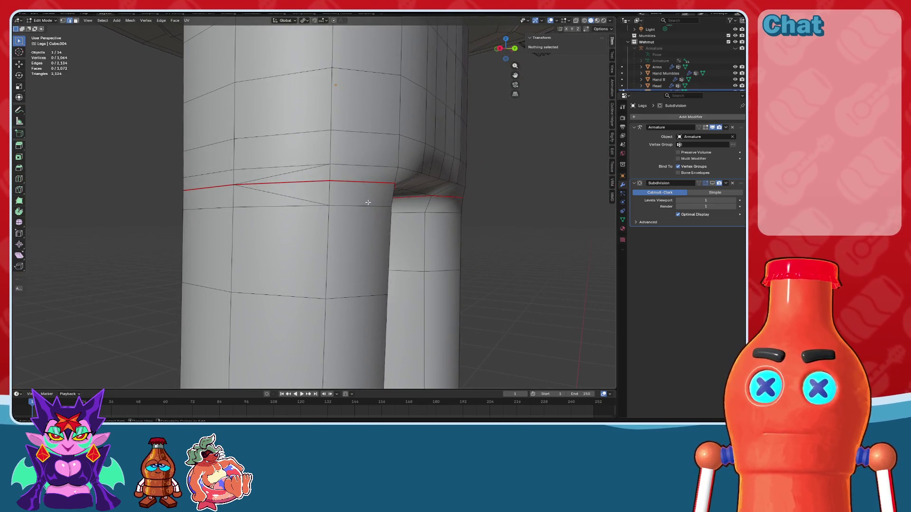
key("ctrl+z")
key("ctrl+z")
key("ctrl+z")
key("ctrl+z")
key("ctrl+z")
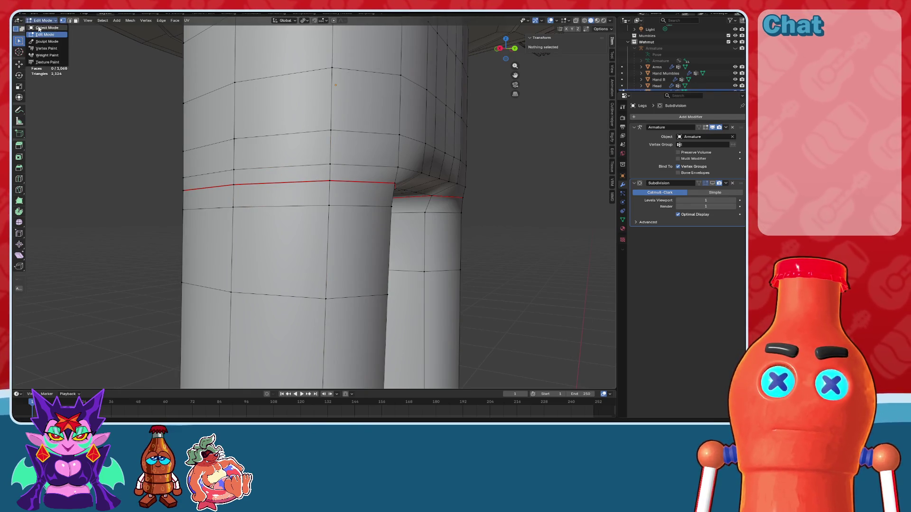
left_click(39, 29)
scroll(299, 232, "down", 10)
mouse_move(267, 163)
middle_mouse_down()
mouse_move(388, 223)
mouse_move(365, 203)
mouse_move(339, 130)
mouse_move(522, 14)
middle_mouse_up()
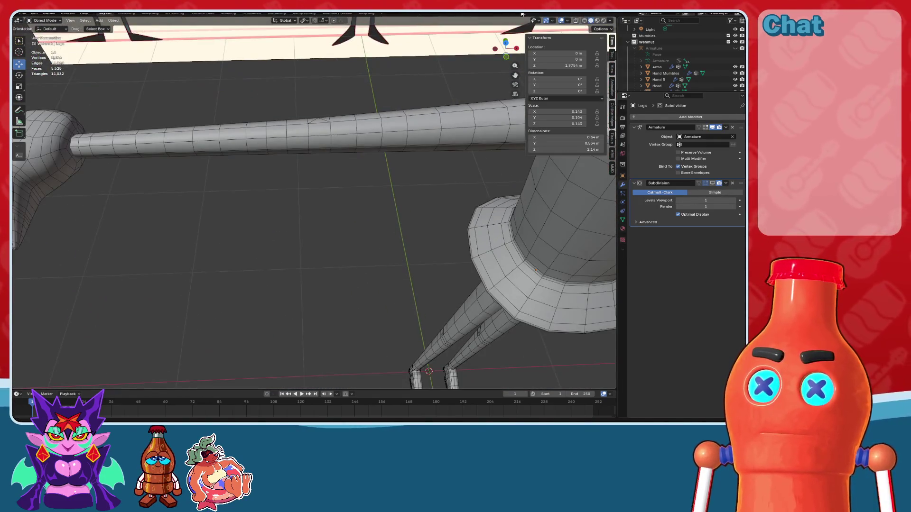
Step: Unhide the armature, enter Pose Mode, select the arm bone and test-bend the arm
left_click(735, 48)
left_click(287, 142)
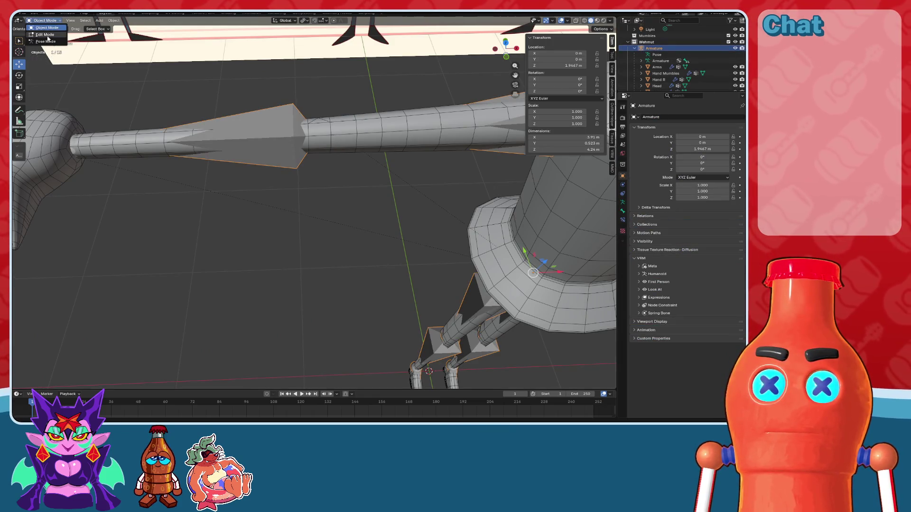
left_click(46, 35)
left_click(261, 147)
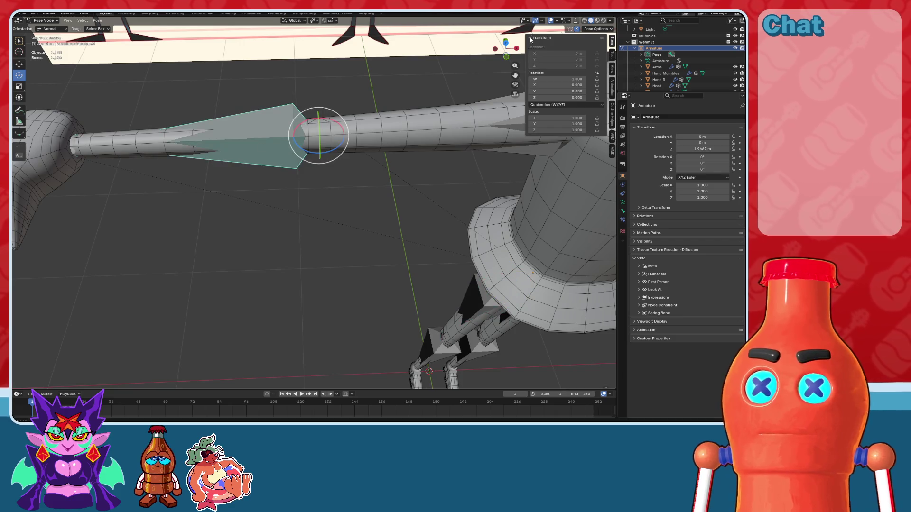
left_click(551, 21)
left_click(505, 43)
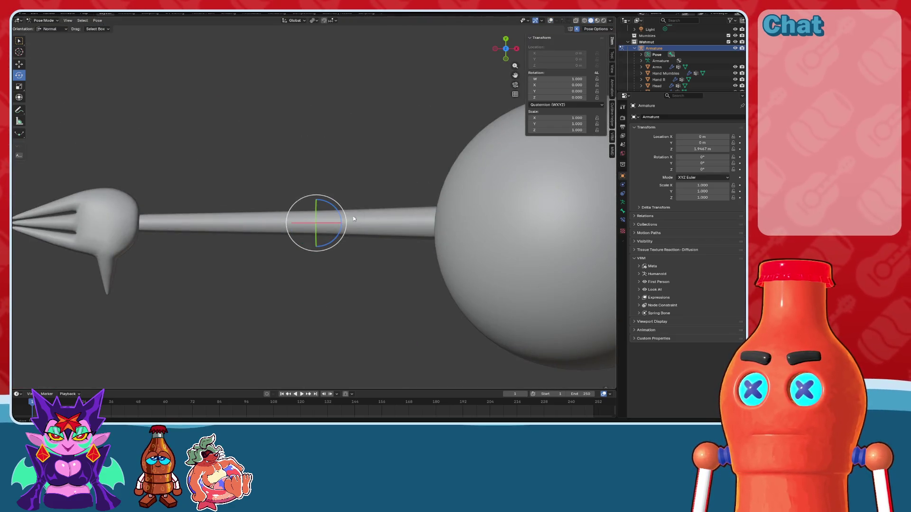
mouse_move(343, 221)
left_mouse_down()
mouse_move(326, 197)
mouse_move(296, 190)
left_mouse_up()
scroll(295, 190, "up", 4)
mouse_move(295, 190)
middle_mouse_down()
mouse_move(325, 197)
mouse_move(311, 266)
mouse_move(335, 260)
middle_mouse_up()
Step: In Material Preview, test the arm bone rotated about 82 degrees, then reset its rotation
left_click(597, 21)
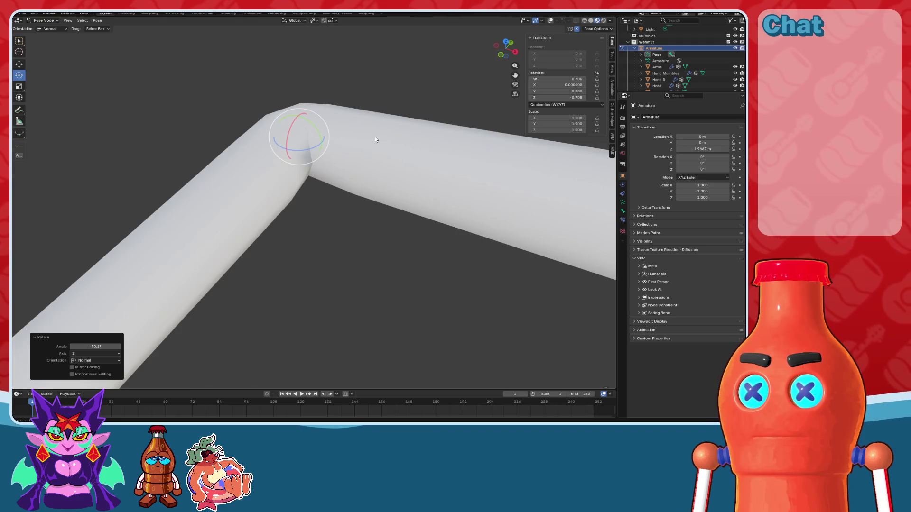
mouse_move(323, 167)
middle_mouse_down()
mouse_move(400, 176)
mouse_move(305, 242)
mouse_move(355, 309)
mouse_move(431, 295)
mouse_move(421, 311)
mouse_move(340, 274)
mouse_move(377, 299)
mouse_move(376, 352)
mouse_move(398, 279)
mouse_move(378, 255)
mouse_move(431, 228)
mouse_move(364, 177)
middle_mouse_up()
key("alt+r")
left_click_drag(352, 175, 356, 204)
mouse_move(356, 203)
middle_mouse_down()
mouse_move(242, 216)
mouse_move(251, 209)
middle_mouse_up()
left_click(550, 21)
mouse_move(299, 155)
middle_mouse_down()
mouse_move(418, 170)
mouse_move(358, 200)
middle_mouse_up()
key("alt+r")
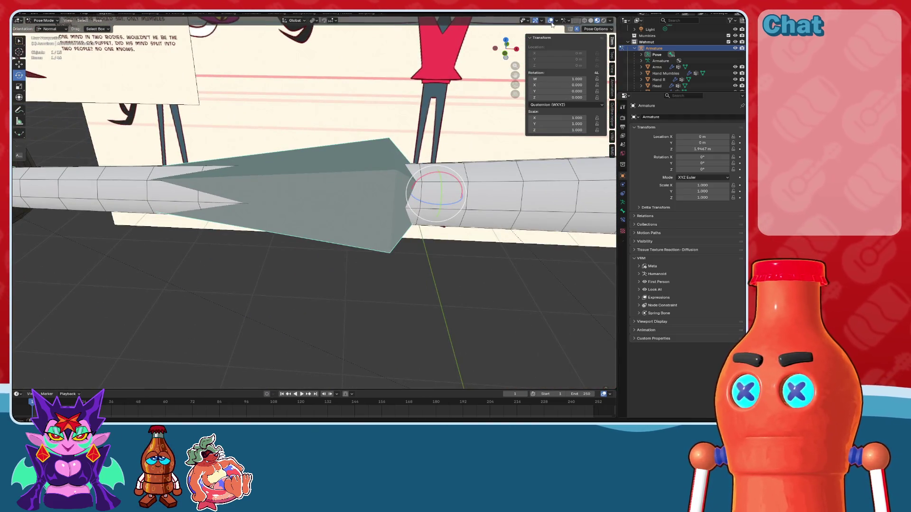
Step: Inspect the arm with the armature hidden, then test a 61-degree bone twist and undo it
left_click(550, 22)
middle_click_drag(545, 52, 527, 80)
left_click(550, 21)
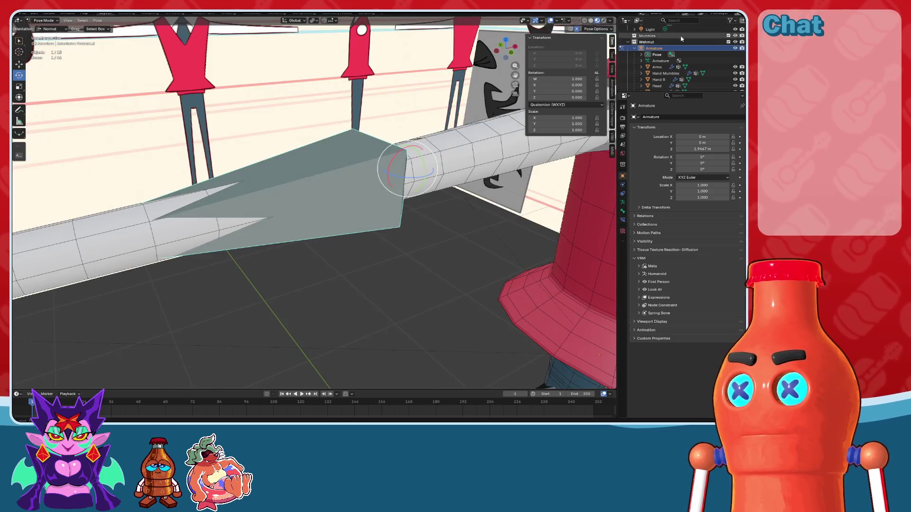
left_click(736, 49)
middle_click_drag(401, 164, 84, 122)
middle_click_drag(264, 110, 498, 119)
key("alt+h")
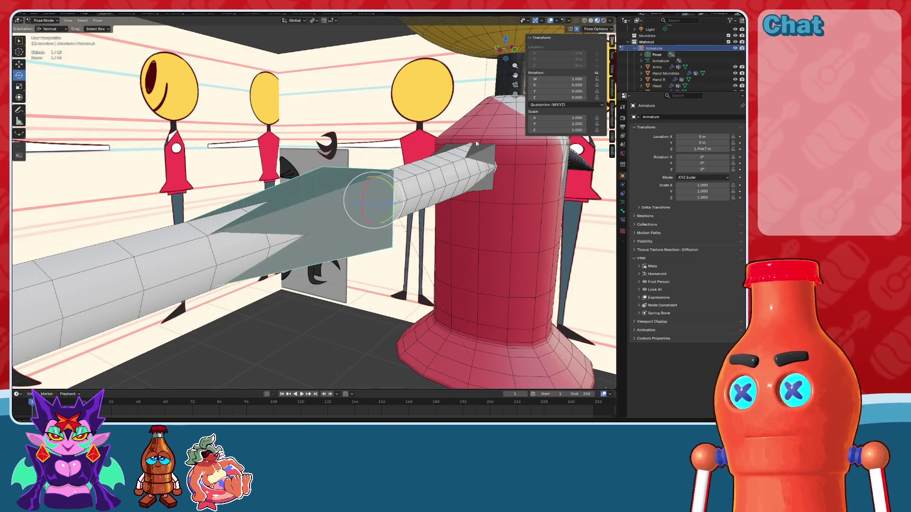
left_click_drag(390, 184, 402, 172)
key("ctrl+z")
middle_click_drag(403, 171, 83, 41)
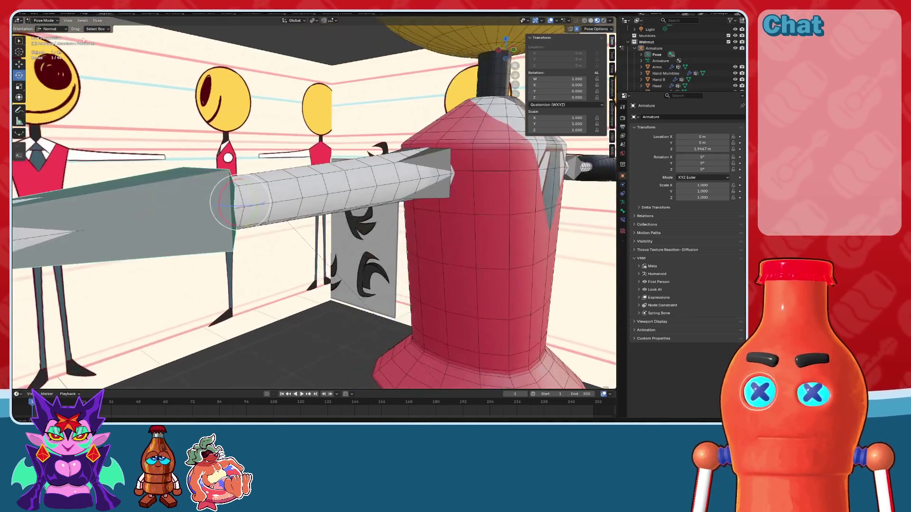
Step: Enable the Arms mesh's Subdivision modifier in the viewport and check the Legs mesh's modifiers
left_click(47, 28)
left_click(427, 178)
scroll(497, 174, "up", 2)
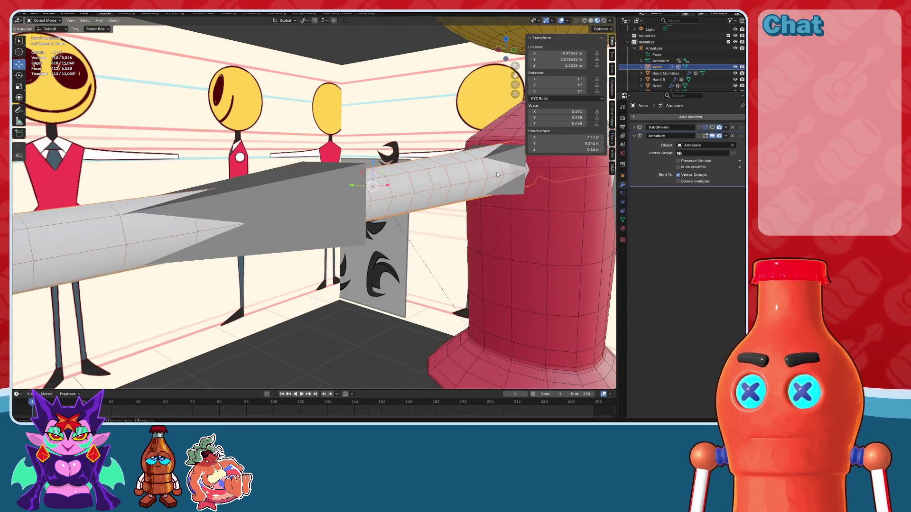
left_click(712, 127)
scroll(446, 151, "up", 2)
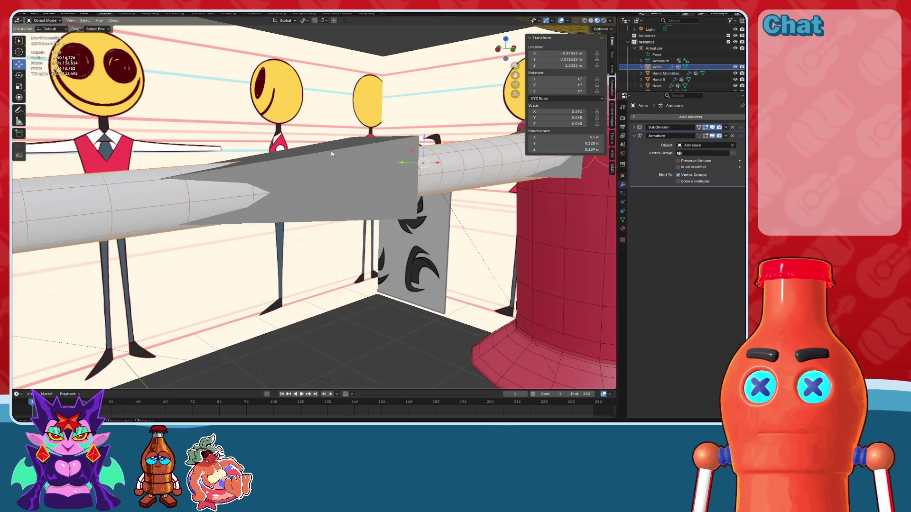
left_click(331, 154)
scroll(433, 257, "down", 3)
left_click(479, 362)
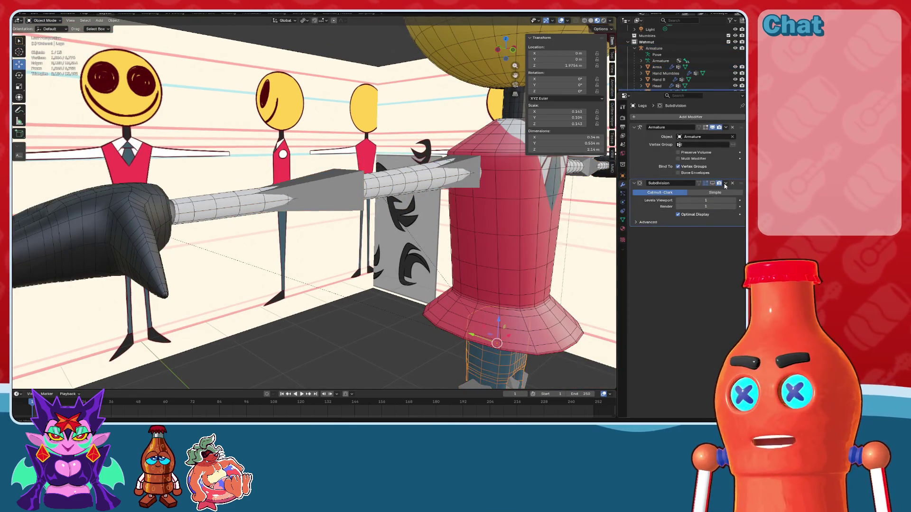
mouse_move(303, 199)
middle_mouse_down()
mouse_move(484, 203)
mouse_move(281, 187)
middle_mouse_up()
Step: Back in Pose Mode on the armature, bend the arm bone down about 88 degrees
left_click(70, 72)
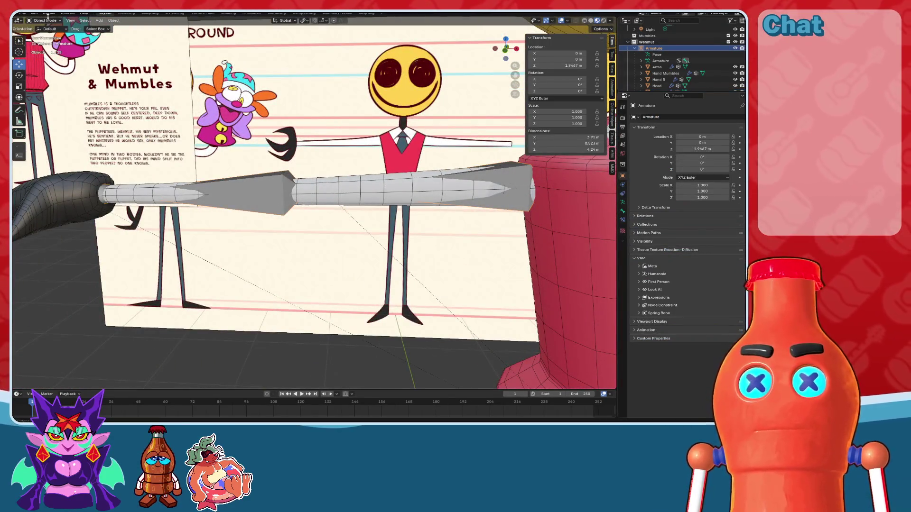
left_click(46, 42)
middle_click_drag(266, 190, 308, 190)
scroll(339, 200, "up", 5)
middle_click_drag(523, 45, 424, 171)
left_click_drag(423, 172, 420, 181)
right_click(420, 181)
middle_click_drag(419, 182, 391, 187)
scroll(331, 186, "up", 4)
mouse_move(331, 186)
middle_mouse_down()
mouse_move(367, 189)
mouse_move(339, 189)
mouse_move(294, 225)
middle_mouse_up()
left_click_drag(284, 249, 325, 244)
middle_click_drag(325, 244, 326, 186)
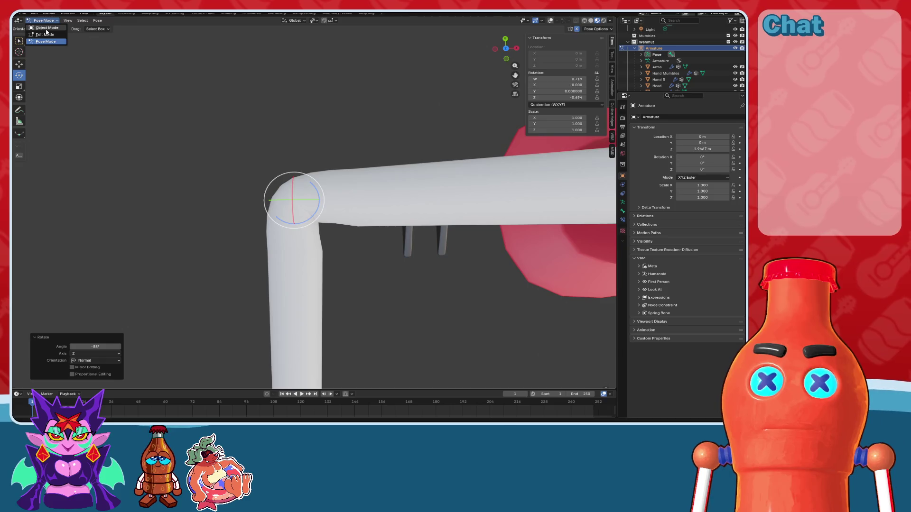
Step: With overlays on, inspect the Arms mesh in Edit Mode and return to Object Mode
left_click(46, 28)
left_click(559, 21)
mouse_move(320, 203)
middle_mouse_down()
mouse_move(418, 226)
mouse_move(357, 270)
mouse_move(443, 279)
mouse_move(275, 247)
mouse_move(319, 270)
mouse_move(322, 293)
middle_mouse_up()
left_click(443, 278)
left_click(345, 191)
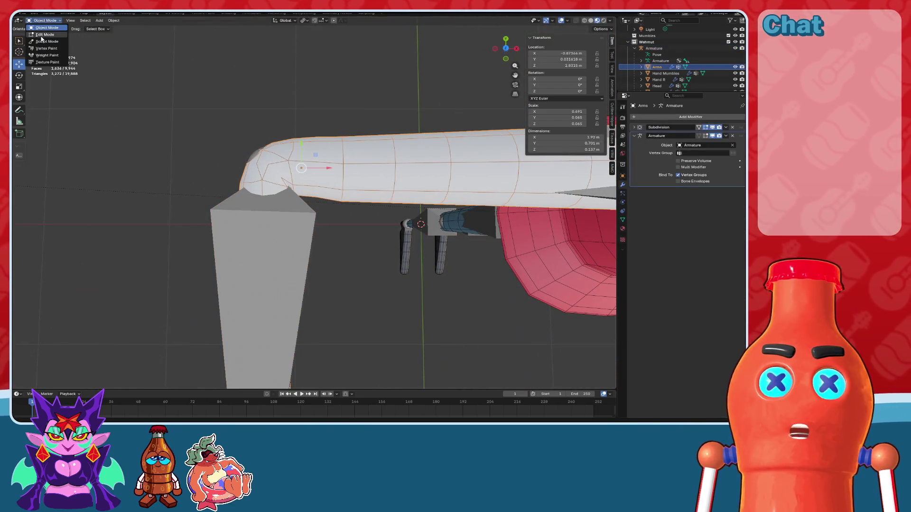
left_click(42, 35)
middle_click_drag(332, 180, 343, 176)
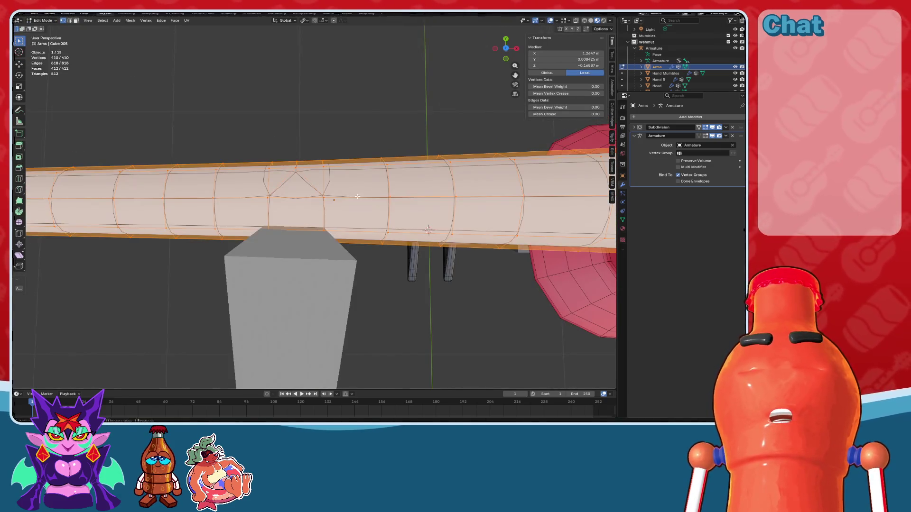
middle_click_drag(332, 109, 318, 134)
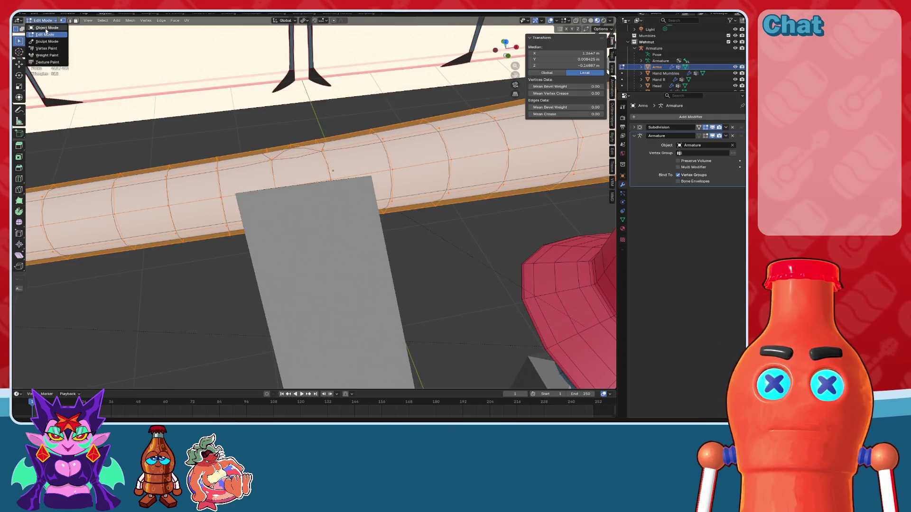
left_click(46, 28)
scroll(229, 177, "down", 5)
mouse_move(230, 177)
middle_mouse_down()
mouse_move(274, 236)
mouse_move(354, 182)
middle_mouse_up()
Step: Test-rotate the Bicep.R bone in Pose Mode, then undo back to the T-pose
left_click(354, 182)
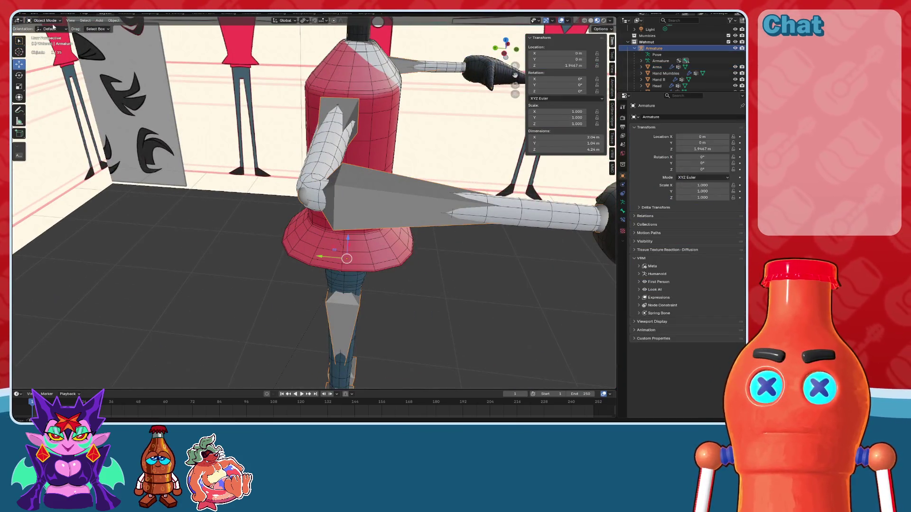
left_click(46, 41)
left_click(331, 120)
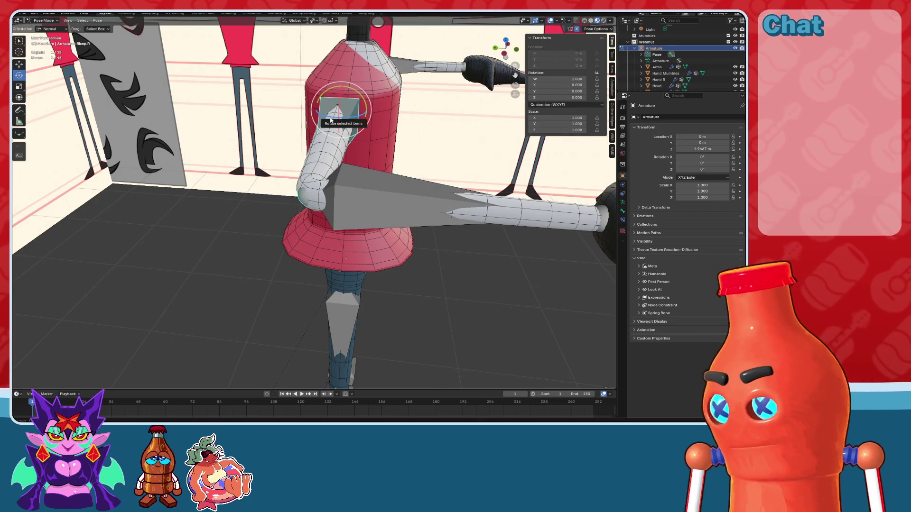
key("KP_Decimal")
key("r")
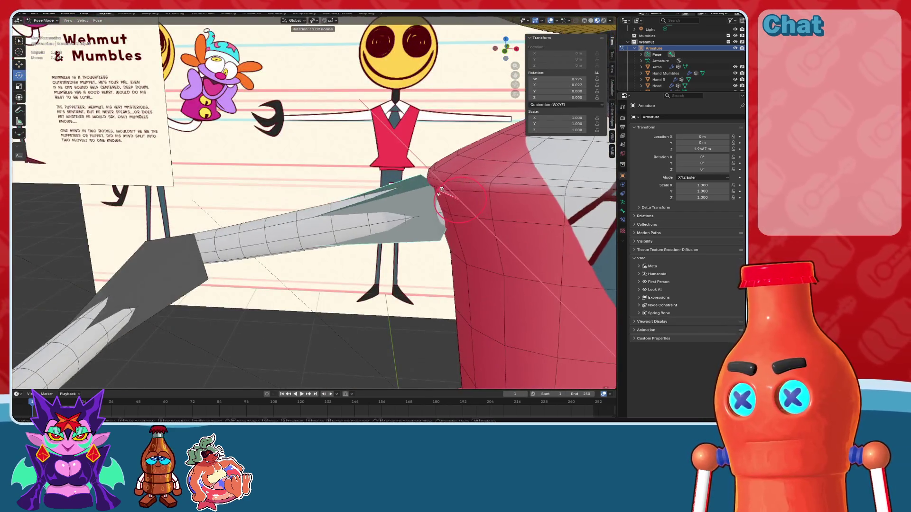
left_click(441, 190)
mouse_move(441, 190)
middle_mouse_down()
mouse_move(389, 178)
mouse_move(400, 184)
middle_mouse_up()
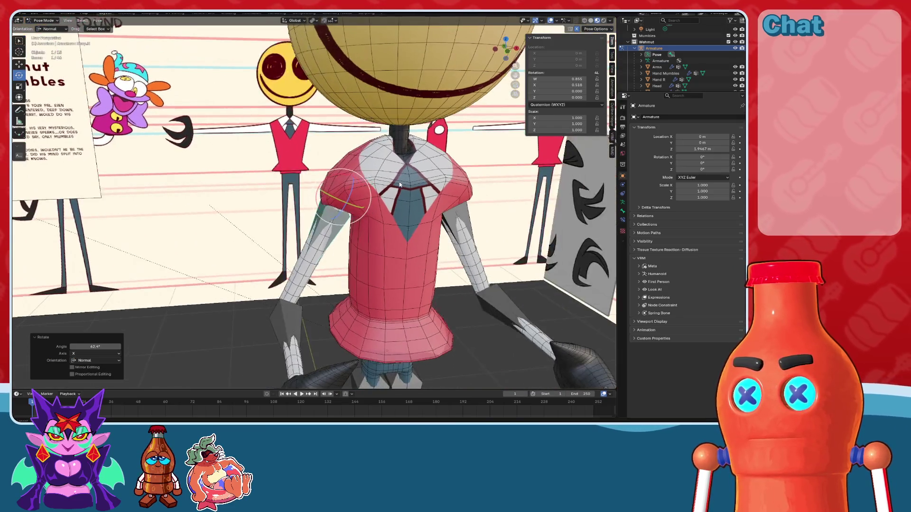
key("ctrl+z")
Step: In front orthographic X-ray view, select all bones and open the Pose menu
scroll(427, 166, "up", 3)
key("KP_1")
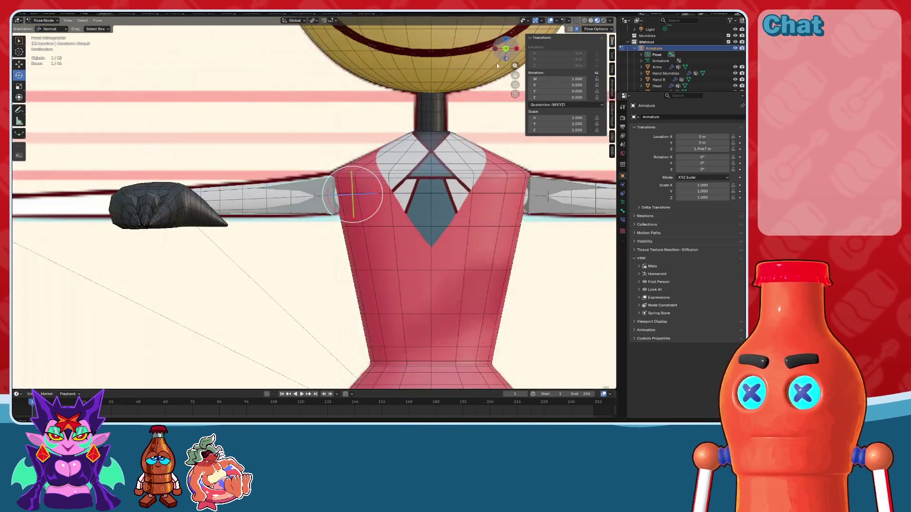
scroll(375, 189, "up", 4)
left_click(586, 21)
middle_click_drag(467, 125, 454, 137, "shift")
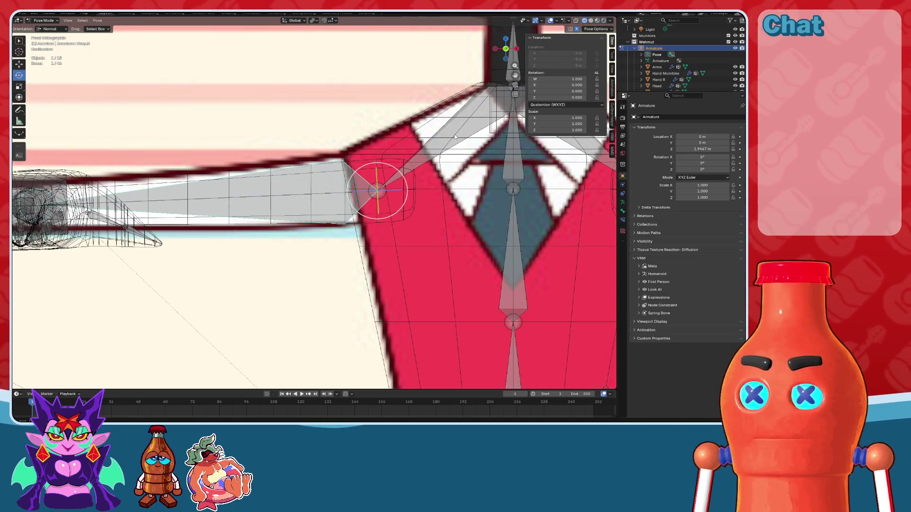
scroll(283, 203, "down", 4)
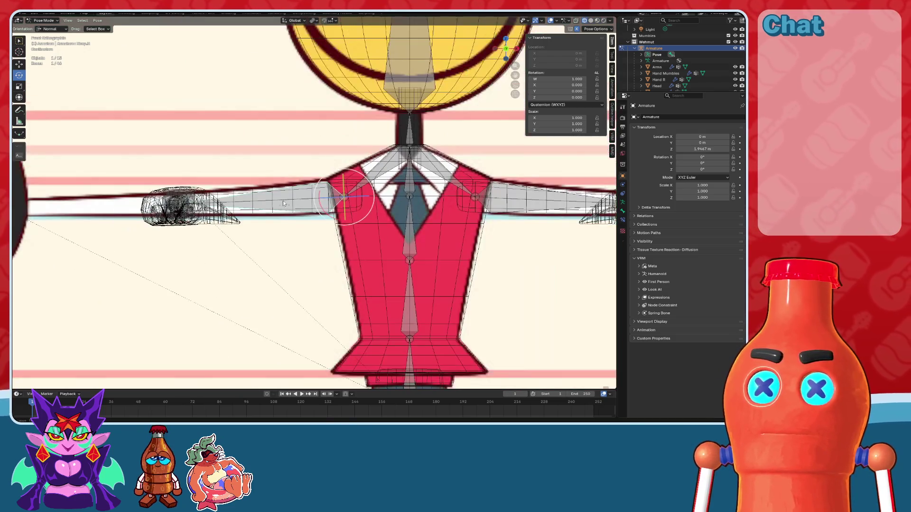
key("a")
left_click(111, 29)
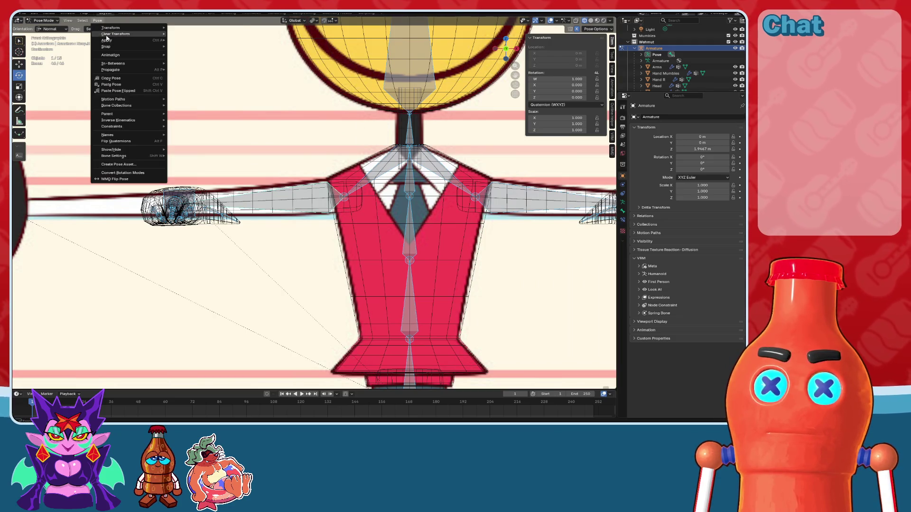
scroll(350, 145, "up", 1)
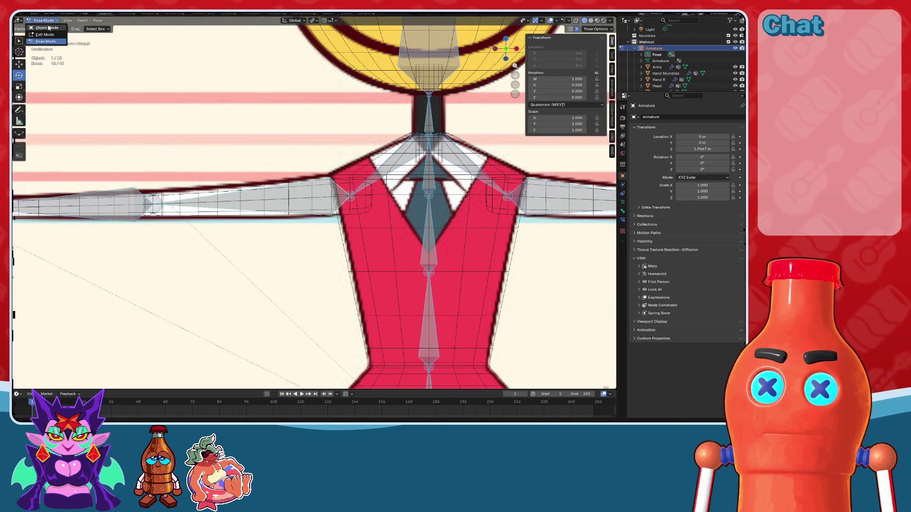
Step: In armature Edit Mode, move the right shoulder joint down and outward
left_click(47, 34)
scroll(310, 200, "up", 2)
left_click(375, 189)
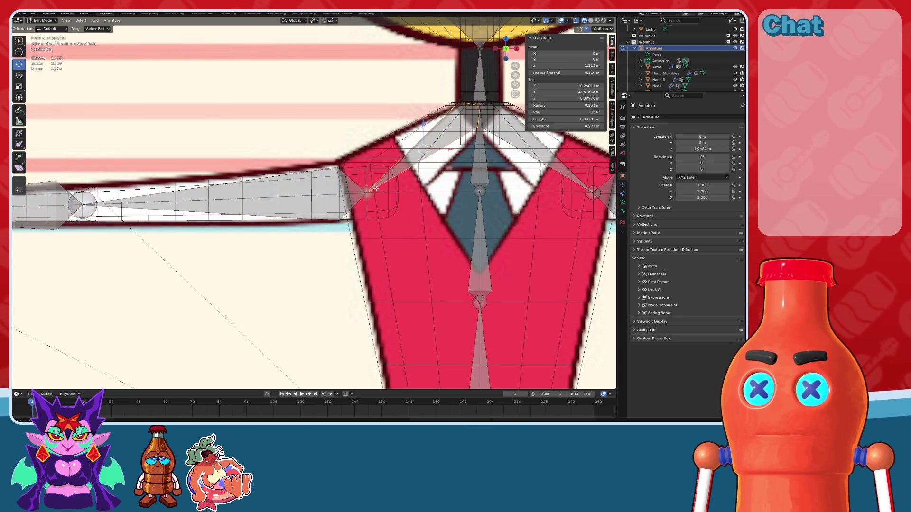
scroll(381, 196, "up", 4)
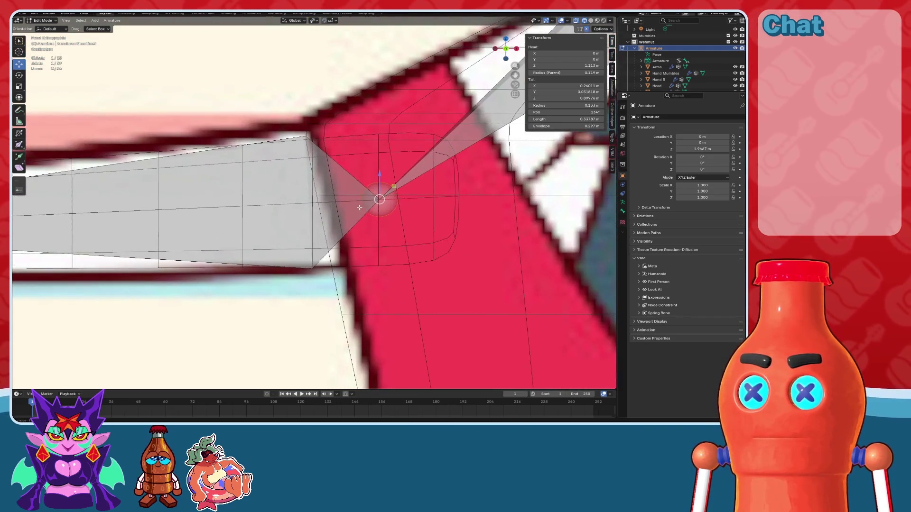
mouse_move(393, 187)
left_mouse_down()
mouse_move(327, 190)
mouse_move(360, 217)
mouse_move(374, 203)
mouse_move(346, 184)
left_mouse_up()
scroll(346, 185, "down", 8)
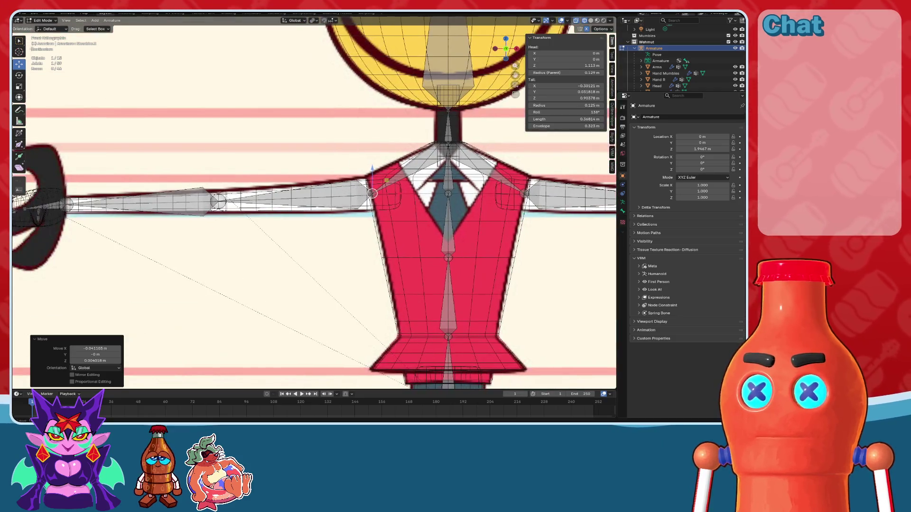
key("Tab")
Step: Parent the body and arm meshes to the armature with Automatic Weights, then enter Pose Mode
left_click(285, 119)
middle_click_drag(285, 142, 332, 95)
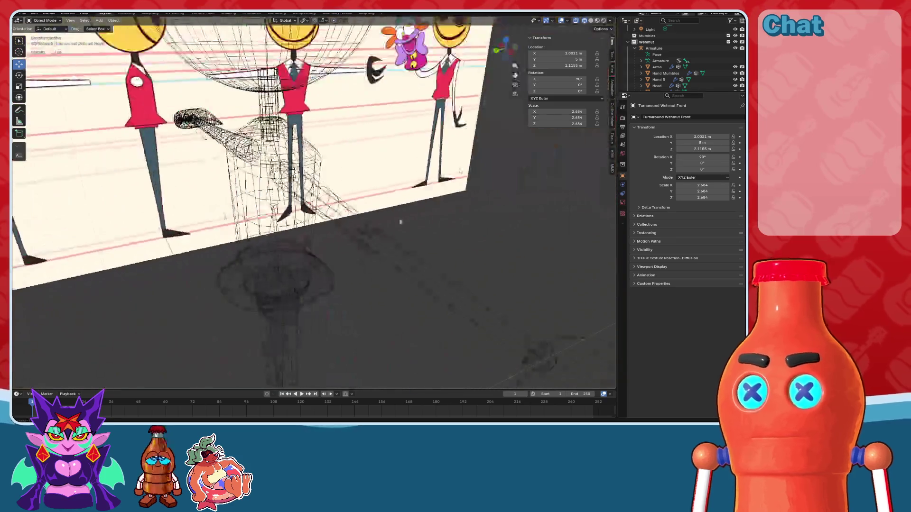
left_click(590, 20)
middle_click_drag(332, 190, 417, 157)
left_click_drag(417, 206, 231, 156)
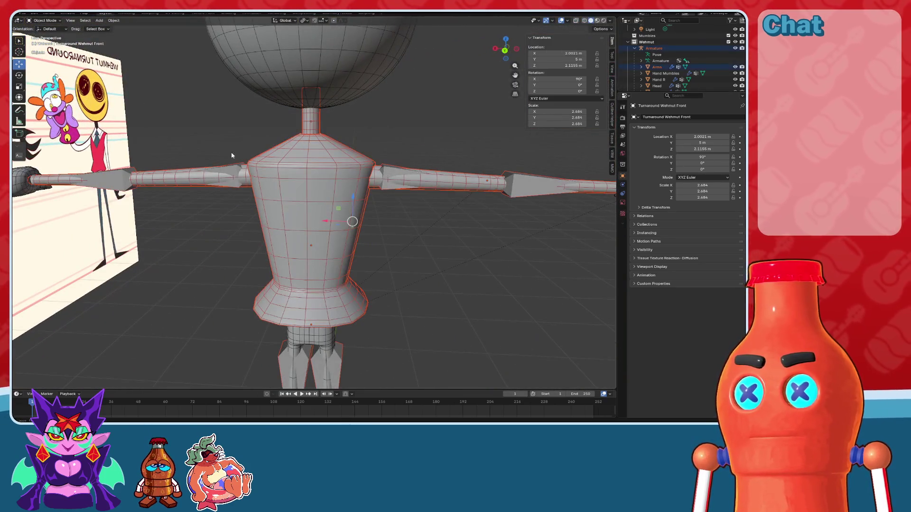
left_click(237, 184, "shift")
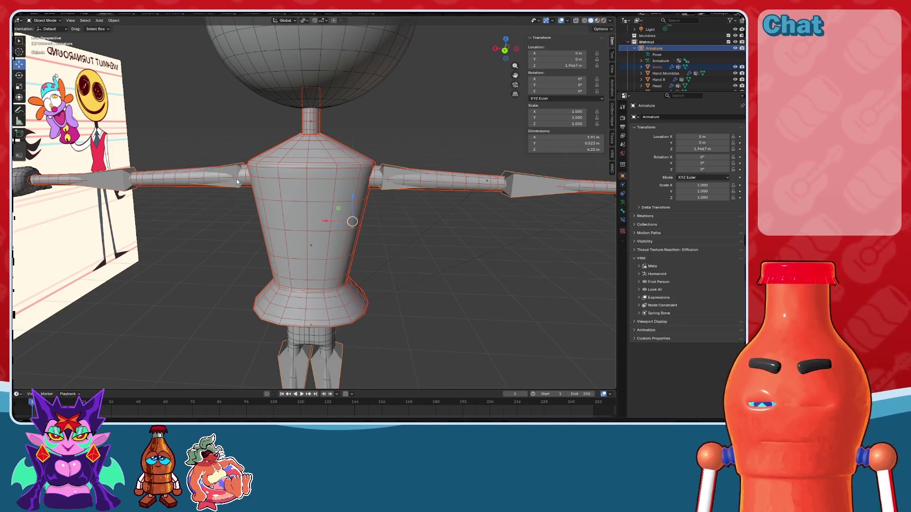
key("ctrl+p")
left_click(237, 179)
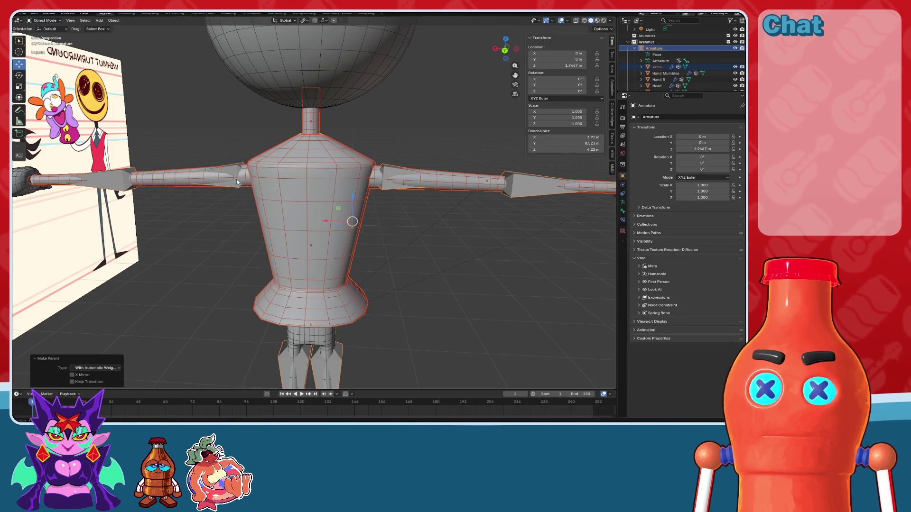
left_click(387, 172)
left_click(41, 41)
middle_click_drag(379, 166, 335, 166)
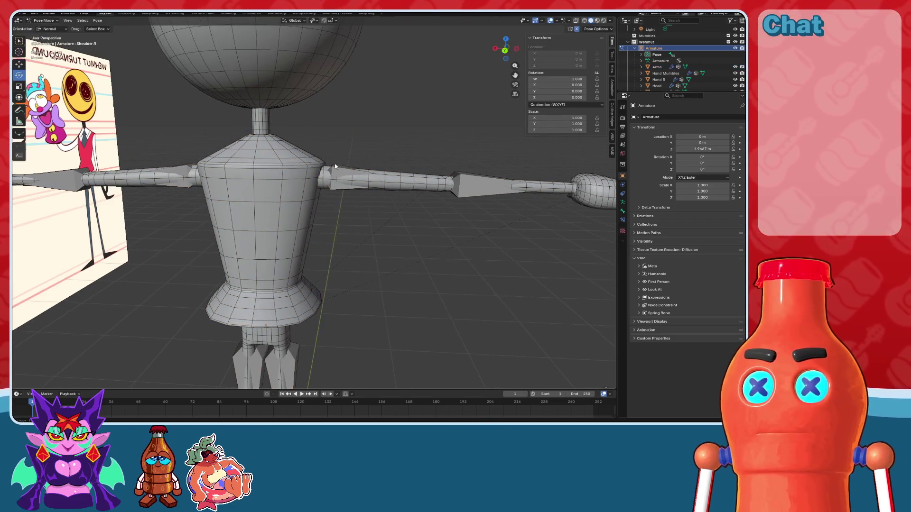
mouse_move(336, 164)
left_mouse_down()
mouse_move(327, 164)
mouse_move(332, 189)
left_mouse_up()
right_click(332, 189)
middle_click_drag(332, 189, 315, 167)
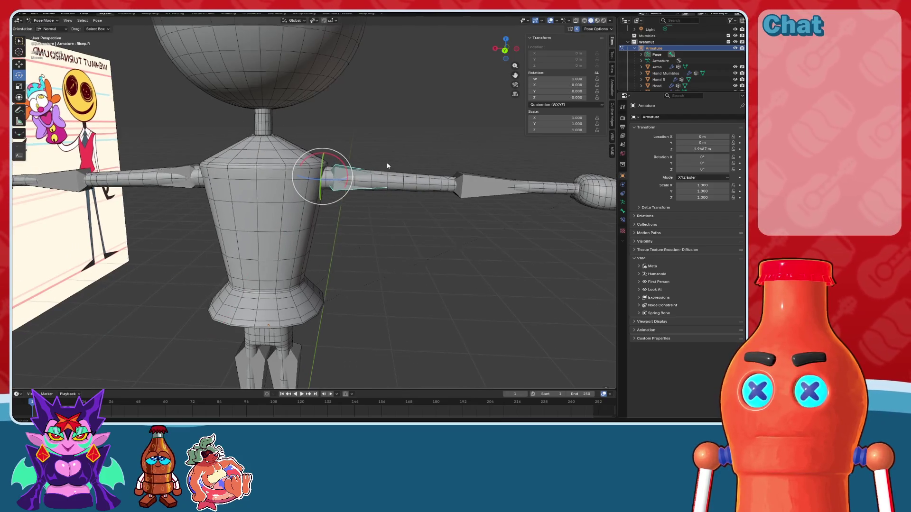
mouse_move(403, 169)
middle_mouse_down()
mouse_move(323, 167)
mouse_move(390, 178)
mouse_move(379, 159)
middle_mouse_up()
left_click(584, 20)
mouse_move(332, 142)
middle_mouse_down()
mouse_move(304, 138)
mouse_move(360, 133)
mouse_move(342, 129)
middle_mouse_up()
left_click(342, 122)
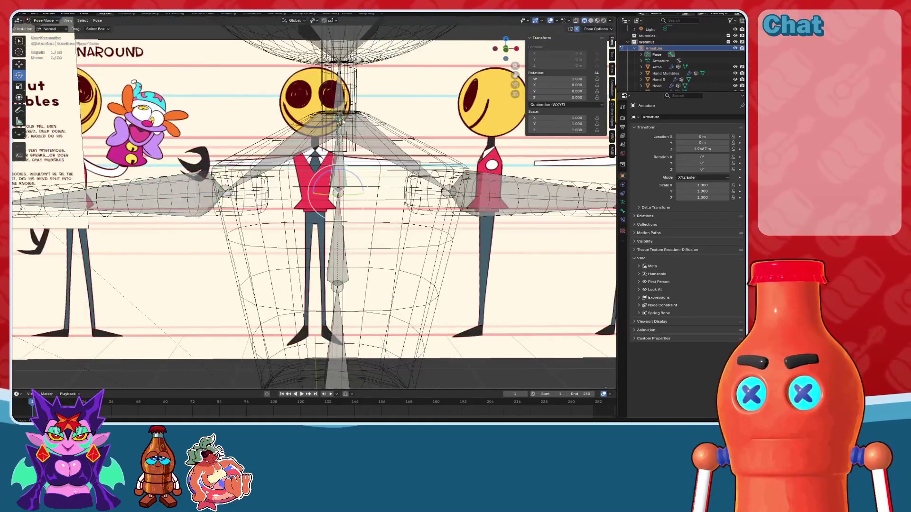
left_click(508, 52)
key("KP_Decimal")
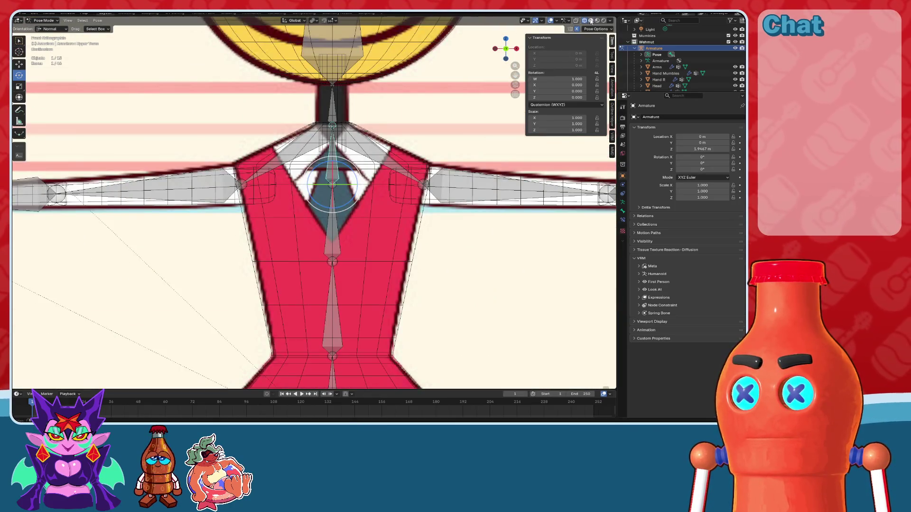
left_click(591, 20)
scroll(432, 116, "up", 2)
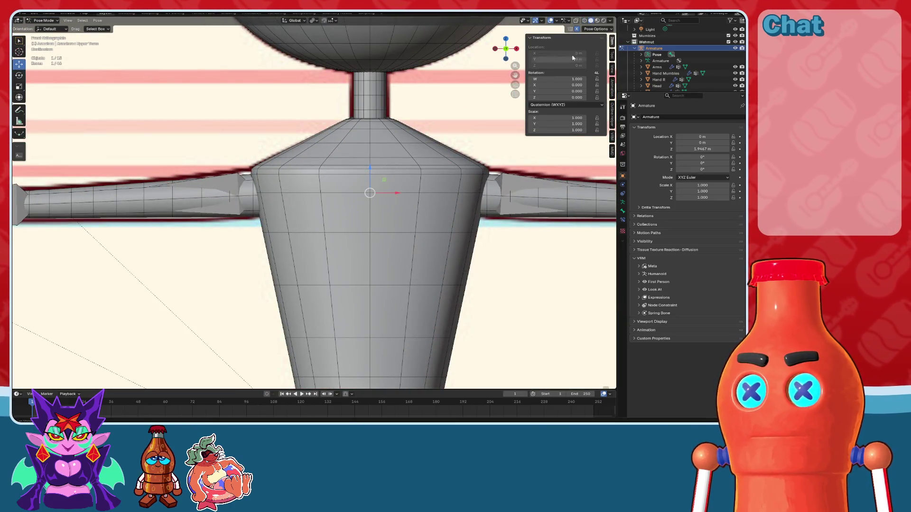
left_click(584, 20)
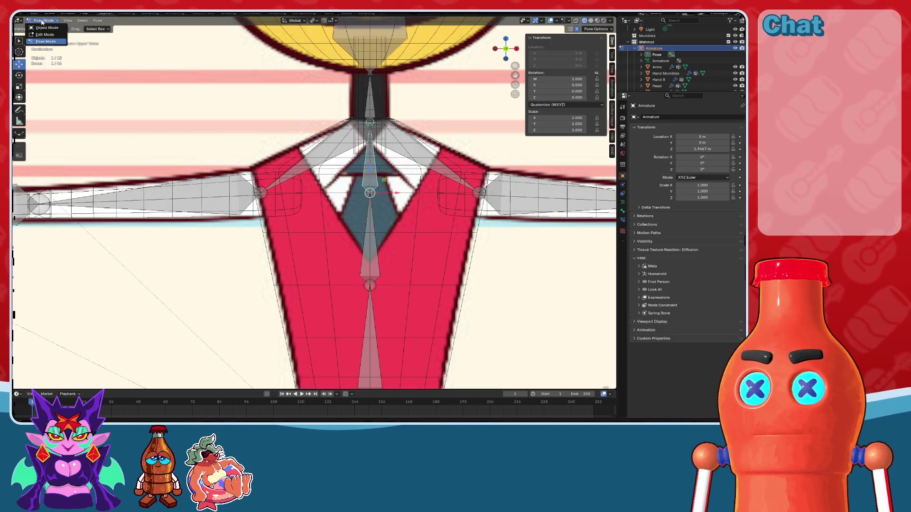
Step: Lower the torso bone's tip toward the neck base, checking it from the side view
key("Tab")
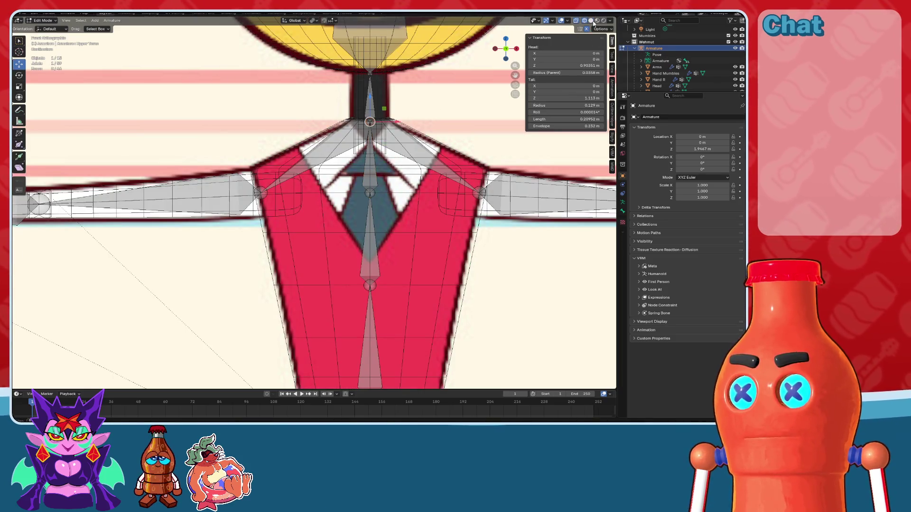
left_click(590, 21)
left_click_drag(372, 98, 373, 111)
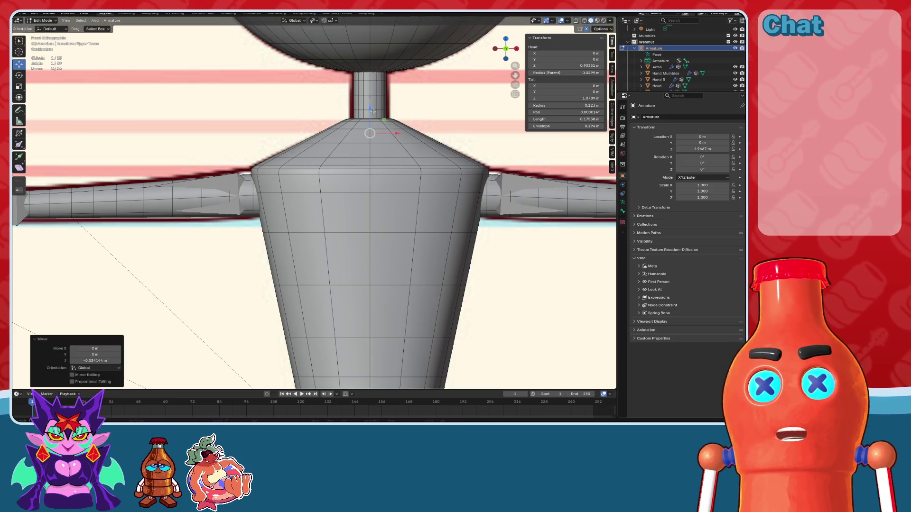
left_click(583, 21)
scroll(424, 144, "up", 3)
left_click_drag(392, 113, 392, 129)
scroll(393, 133, "down", 3)
scroll(395, 134, "up", 4)
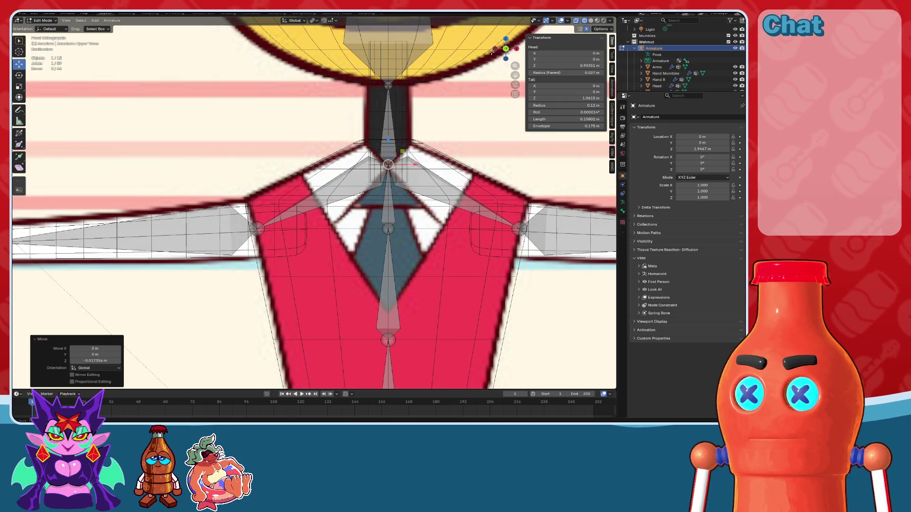
left_click(495, 48)
mouse_move(422, 108)
middle_mouse_down("shift")
mouse_move(365, 112)
mouse_move(367, 140)
mouse_move(47, 34)
middle_mouse_up("shift")
key("alt+z")
Step: Parent the right arm mesh to the armature with Automatic Weights
left_click(40, 27)
mouse_move(385, 142)
middle_mouse_down()
mouse_move(346, 188)
mouse_move(361, 197)
middle_mouse_up()
middle_click_drag(354, 229, 378, 209)
left_click(378, 208, "shift")
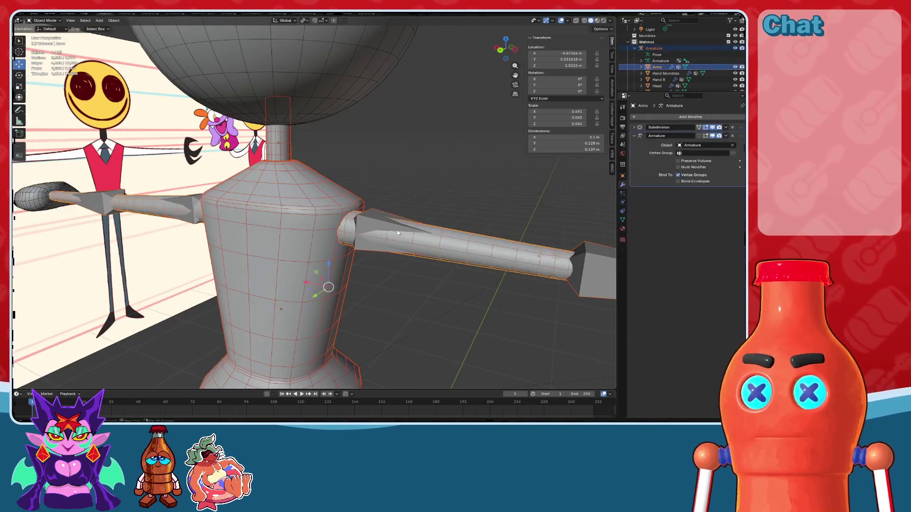
key("ctrl+p")
left_click(378, 207)
left_click(355, 227)
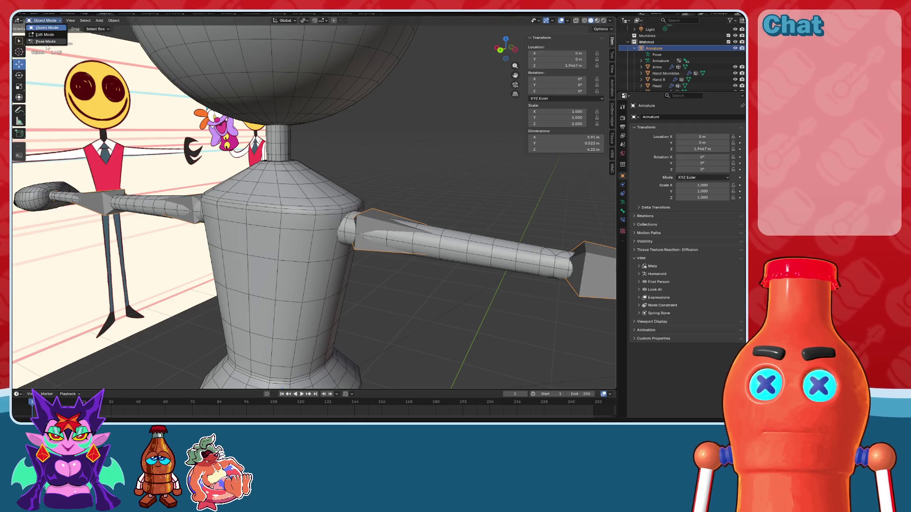
Step: Test-bend the right arm in Pose Mode, reset it, then select the Torso mesh
left_click(46, 41)
middle_click_drag(46, 45, 46, 98)
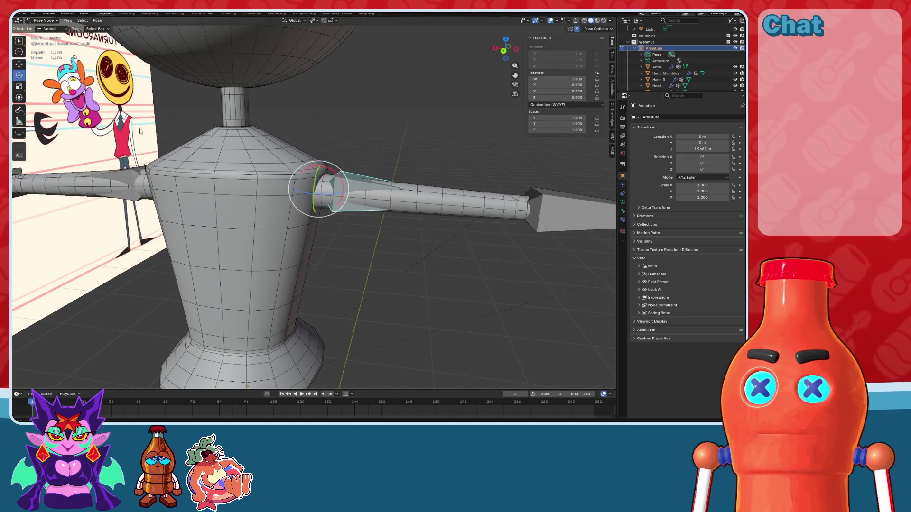
middle_click_drag(140, 131, 266, 157)
mouse_move(336, 180)
left_mouse_down()
mouse_move(324, 198)
mouse_move(315, 192)
mouse_move(328, 180)
left_mouse_up()
right_click(315, 192)
key("ctrl+z")
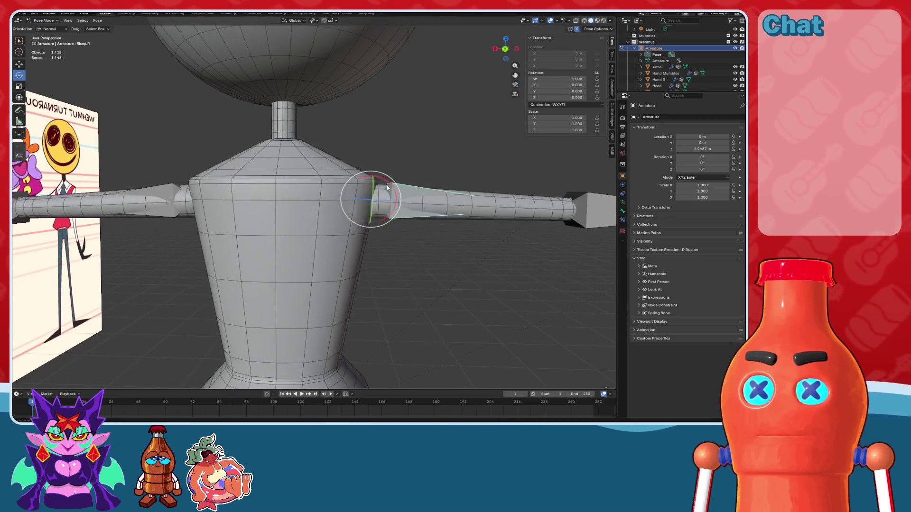
middle_click_drag(387, 188, 369, 194)
left_click(45, 27)
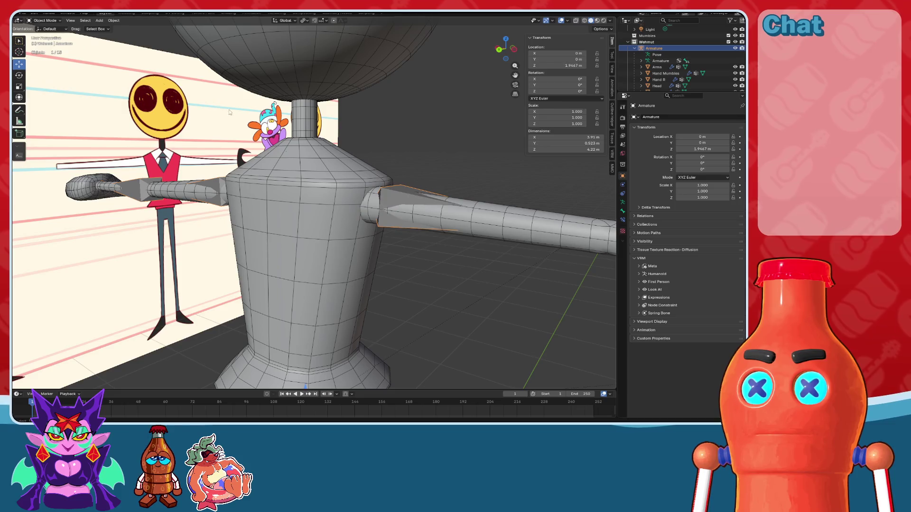
left_click(304, 265)
middle_click_drag(304, 266, 360, 169)
Step: Browse the Torso mesh's Vertex Groups list, showing Head, Bicep.R, Forearm.R and others
mouse_move(413, 152)
middle_mouse_down()
mouse_move(386, 168)
mouse_move(406, 191)
mouse_move(646, 208)
mouse_move(542, 191)
mouse_move(460, 193)
mouse_move(441, 202)
mouse_move(460, 204)
mouse_move(452, 211)
mouse_move(422, 218)
mouse_move(691, 162)
middle_mouse_up()
left_click(622, 221)
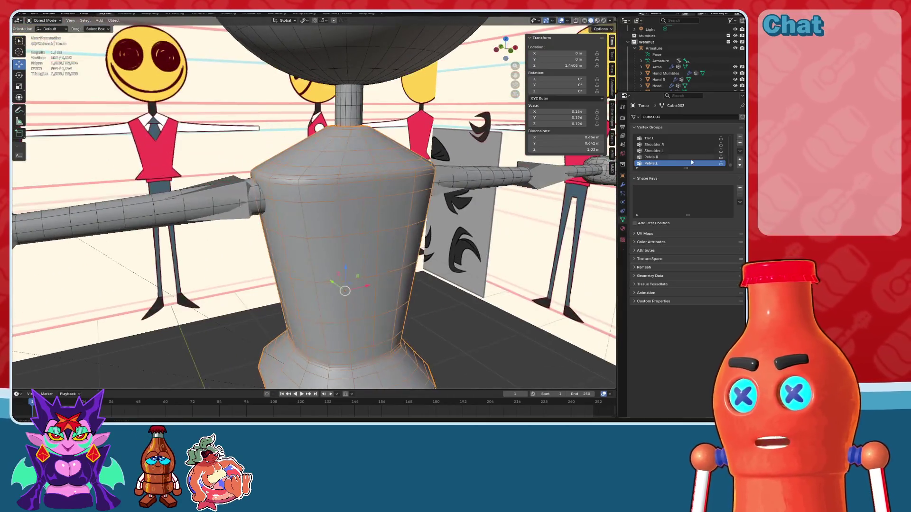
scroll(678, 161, "up", 1)
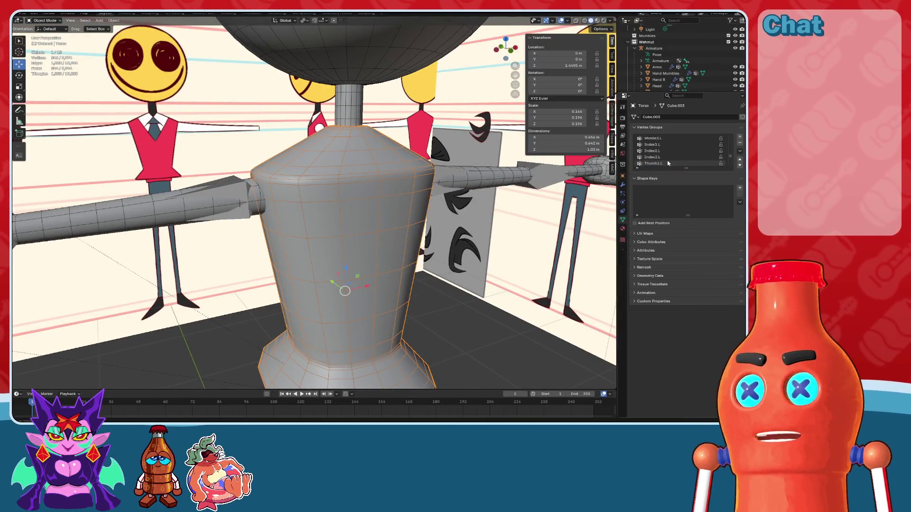
scroll(669, 162, "down", 5)
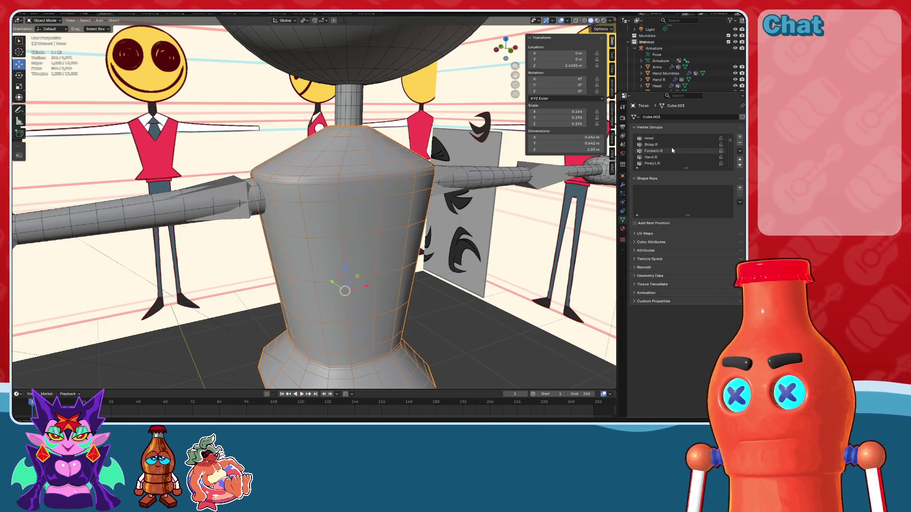
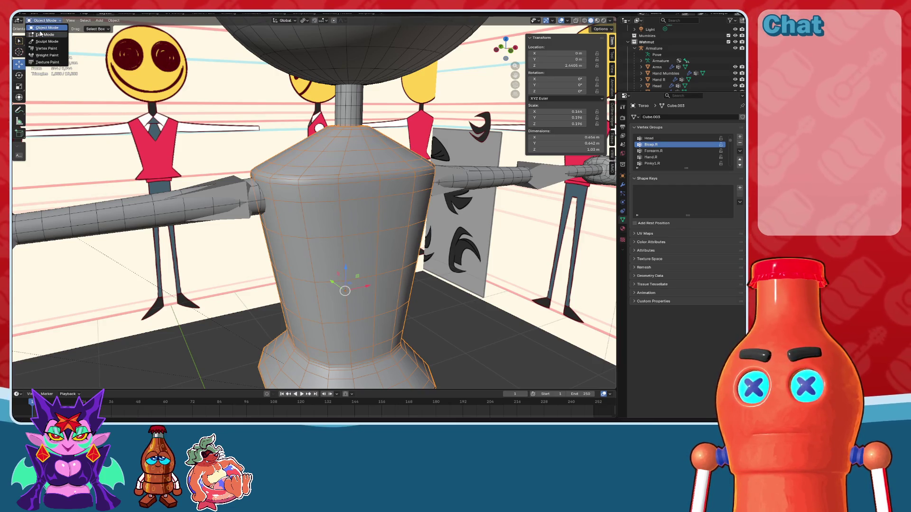
Step: Inspect the torso in Weight Paint mode, undoing a stray Bicep.R stroke, then return to Object Mode
left_click(41, 34)
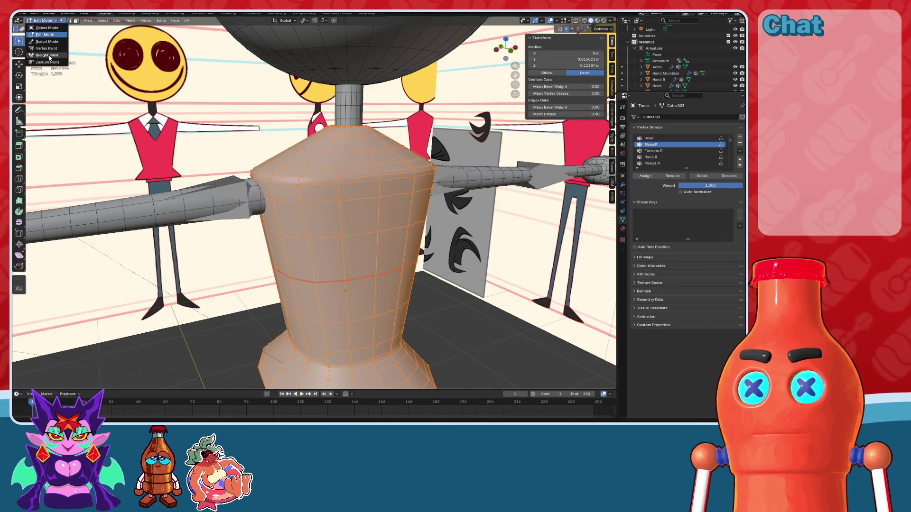
left_click(49, 56)
middle_click_drag(332, 213, 602, 147)
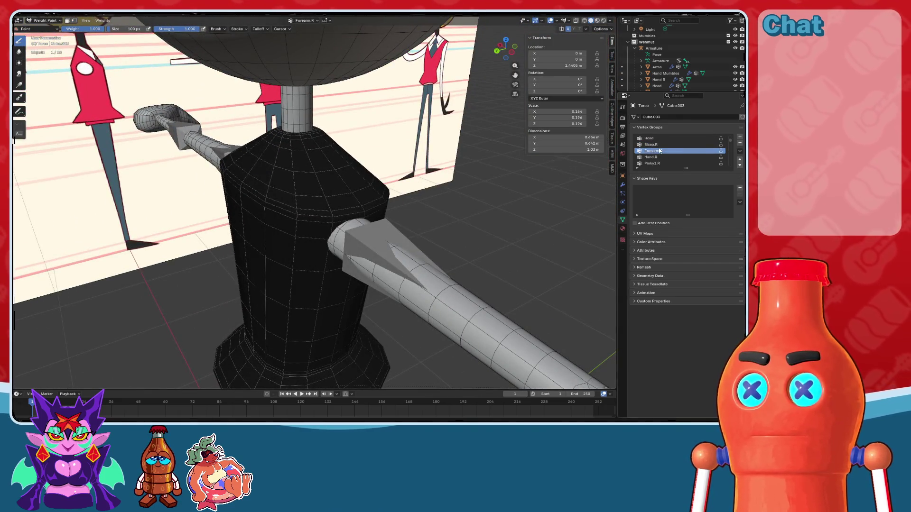
middle_click_drag(427, 214, 455, 209)
left_click_drag(353, 159, 366, 190)
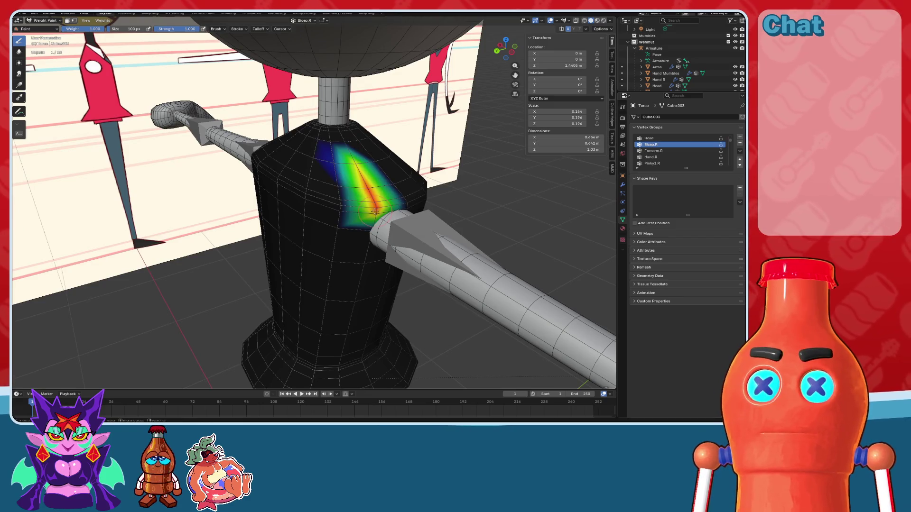
key("ctrl+z")
middle_click_drag(375, 211, 312, 105)
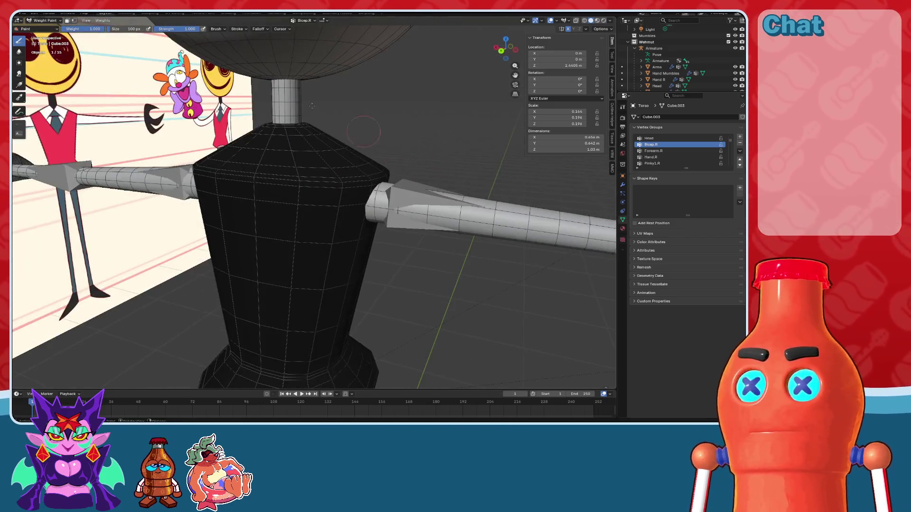
left_click(40, 28)
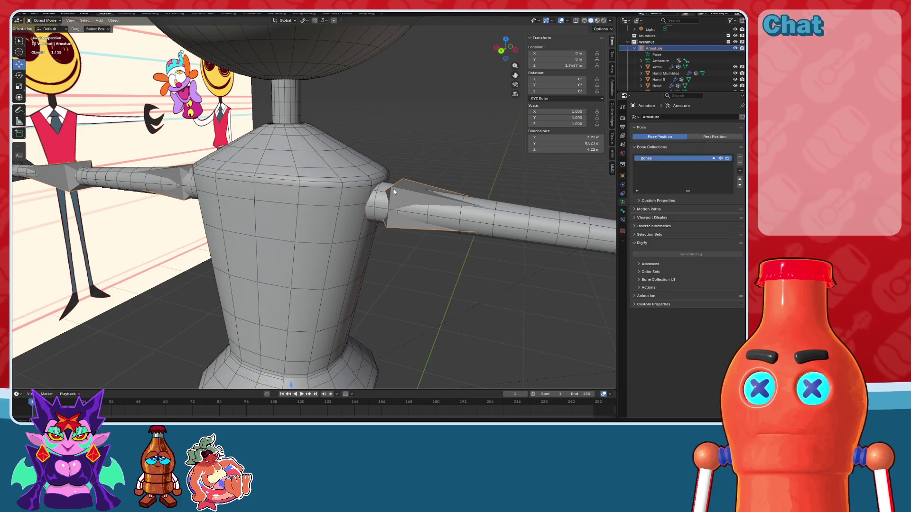
Step: Parent the torso mesh to the armature With Automatic Weights
mouse_move(323, 170)
middle_mouse_down()
mouse_move(376, 171)
mouse_move(351, 153)
middle_mouse_up()
left_click(351, 154, "shift")
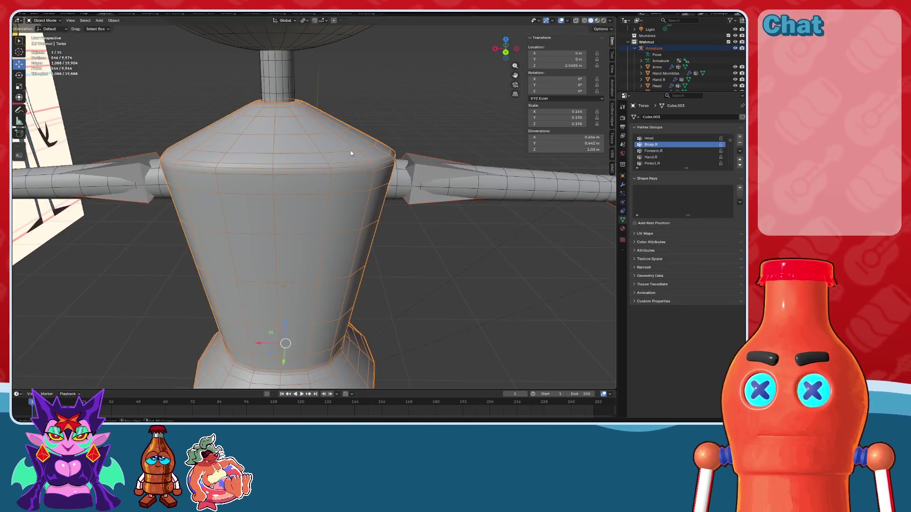
left_click(425, 160, "shift")
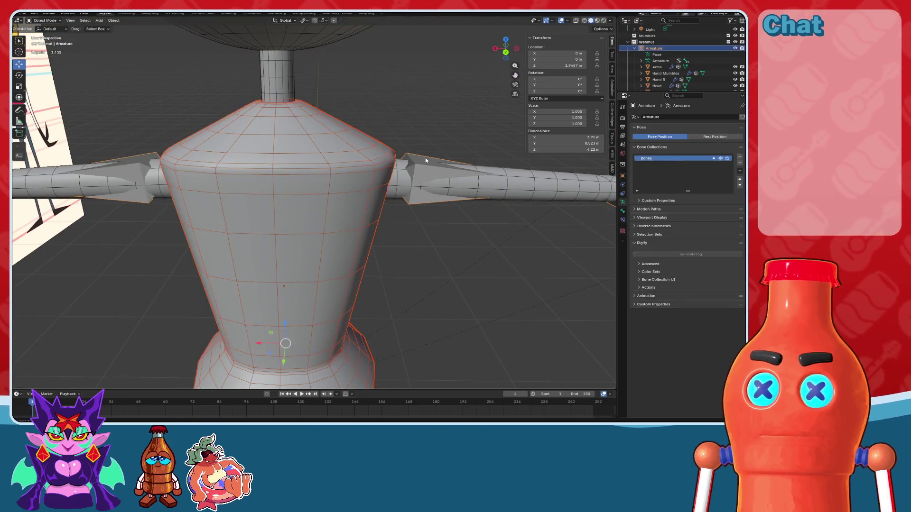
key("ctrl+p")
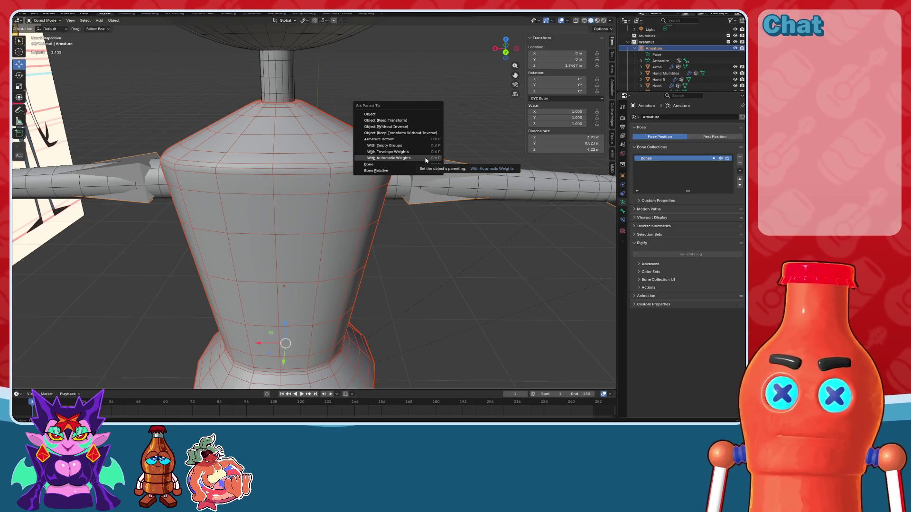
left_click(425, 158)
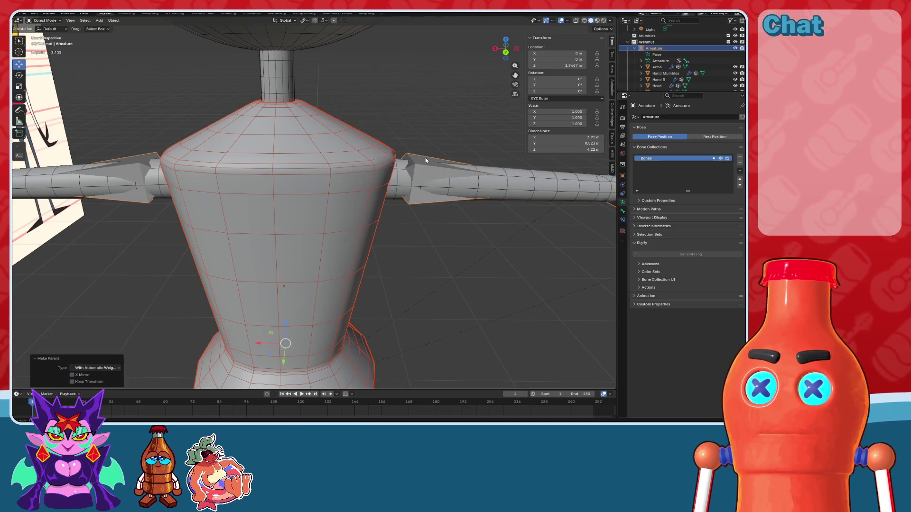
Step: Check the armature's Pose Mode, then put the torso mesh into Weight Paint mode
left_click(45, 42)
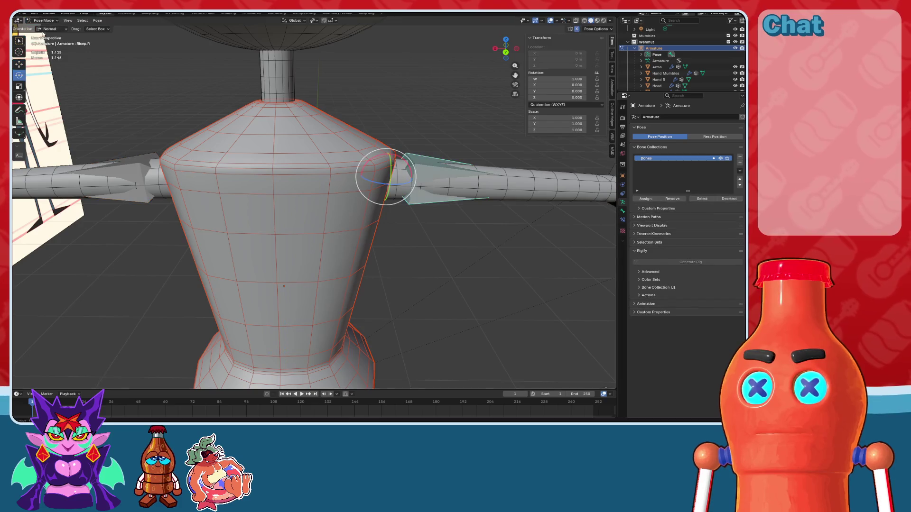
left_click(40, 28)
left_click(43, 20)
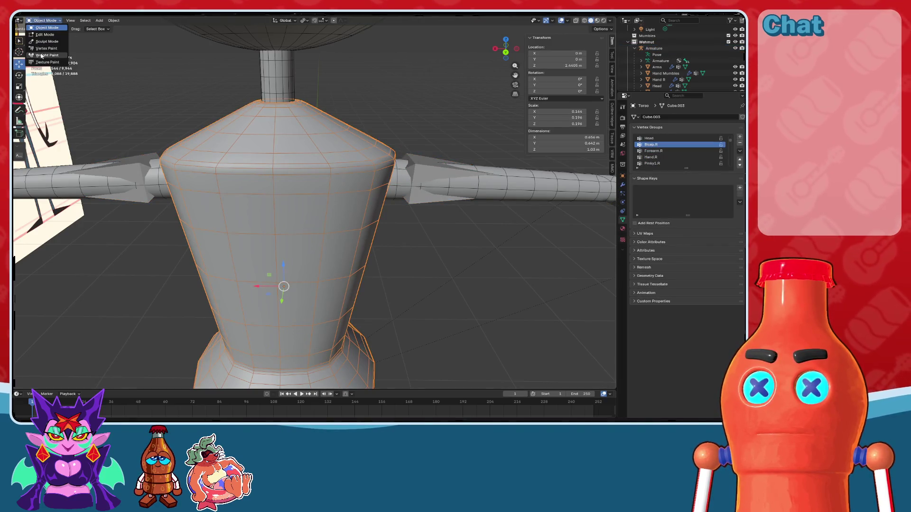
left_click(38, 52)
scroll(651, 154, "up", 1, "ctrl")
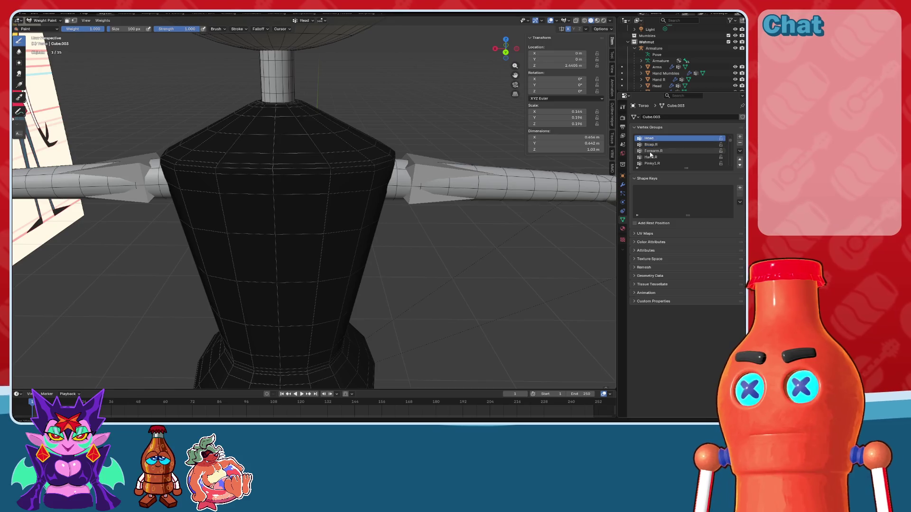
scroll(646, 155, "up", 4, "ctrl")
scroll(676, 166, "down", 3, "ctrl")
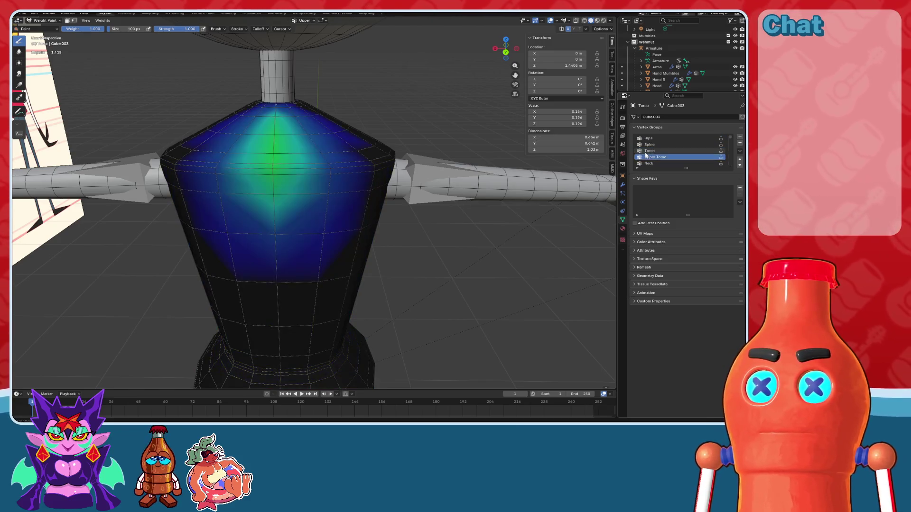
Step: Review the torso's Hips, Spine, Upper Torso, Shoulder and Pelvis weights, then return to Object Mode
mouse_move(332, 200)
middle_mouse_down()
mouse_move(309, 152)
mouse_move(332, 160)
middle_mouse_up()
scroll(665, 161, "down", 1, "ctrl")
scroll(665, 161, "up", 4, "ctrl")
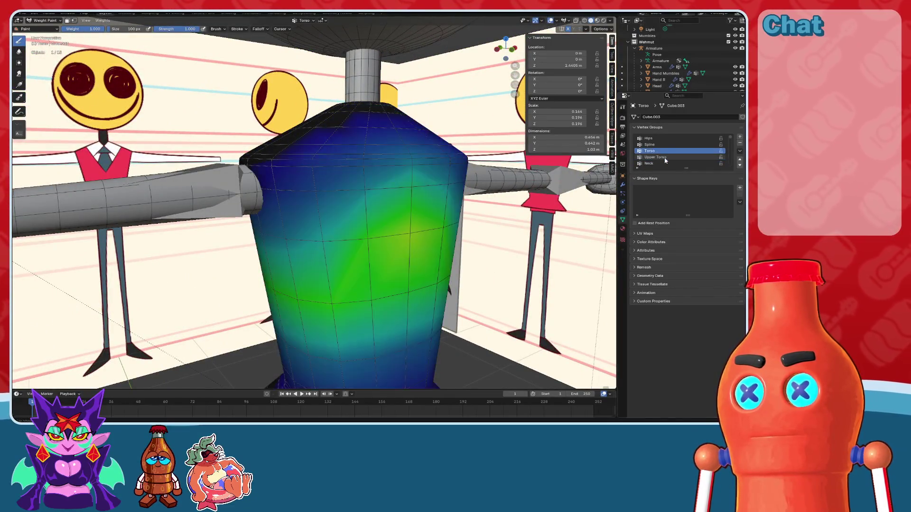
scroll(665, 161, "down", 10, "ctrl")
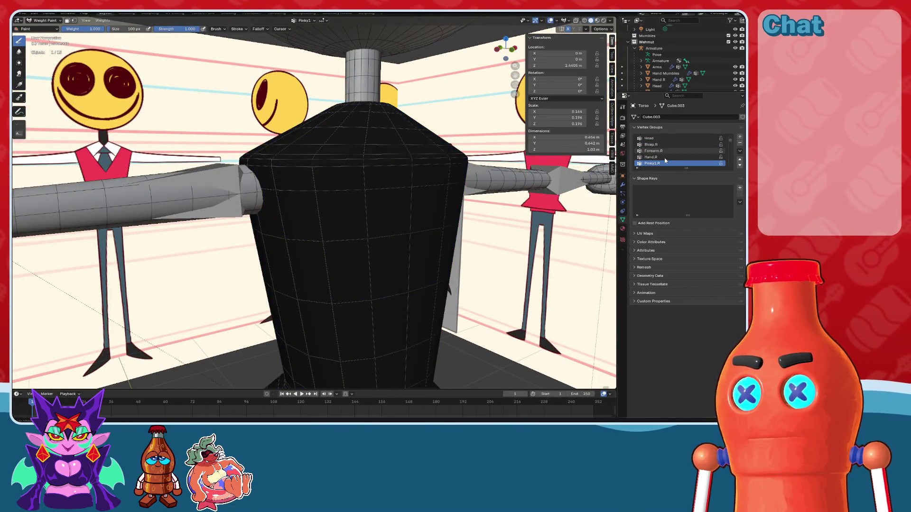
scroll(665, 160, "up", 10, "ctrl")
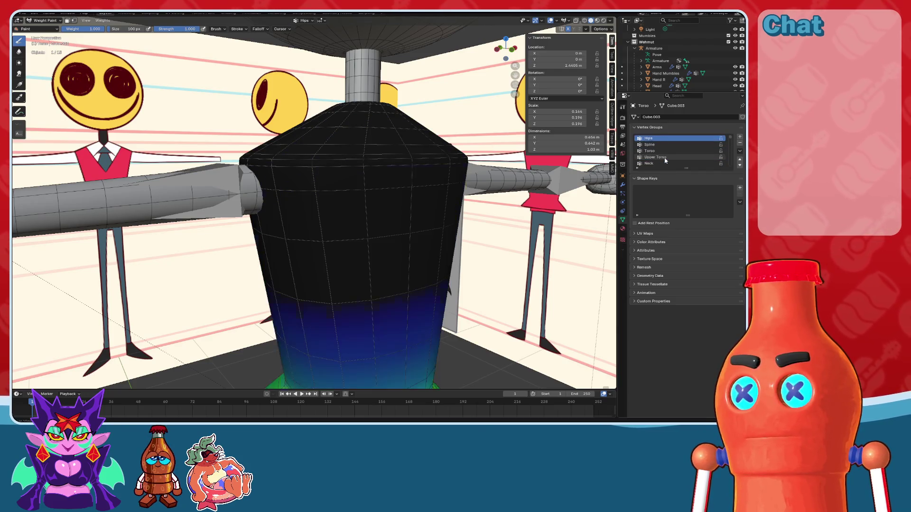
scroll(664, 161, "down", 4, "ctrl")
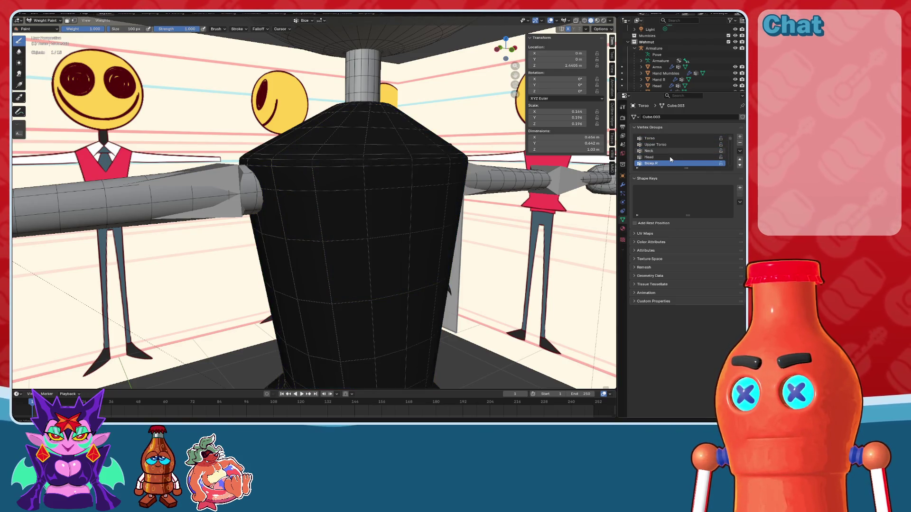
scroll(671, 159, "up", 8, "ctrl")
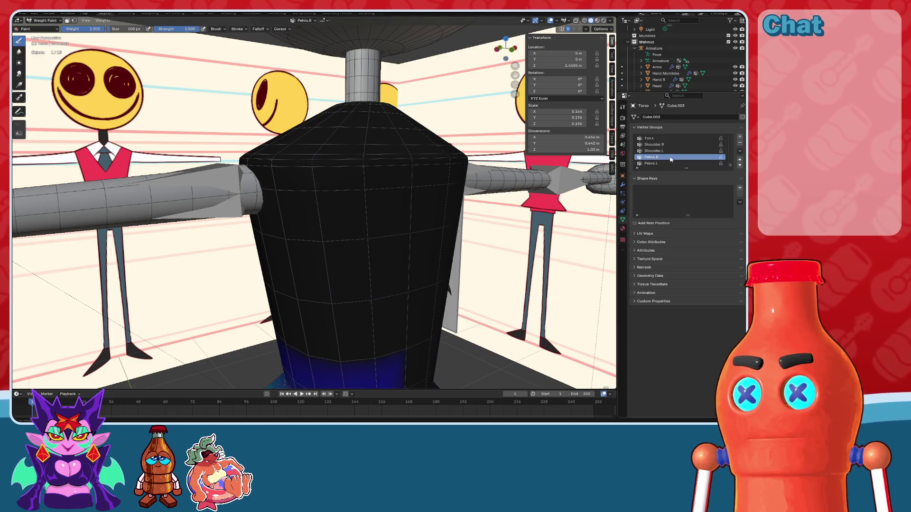
middle_click_drag(467, 195, 296, 189)
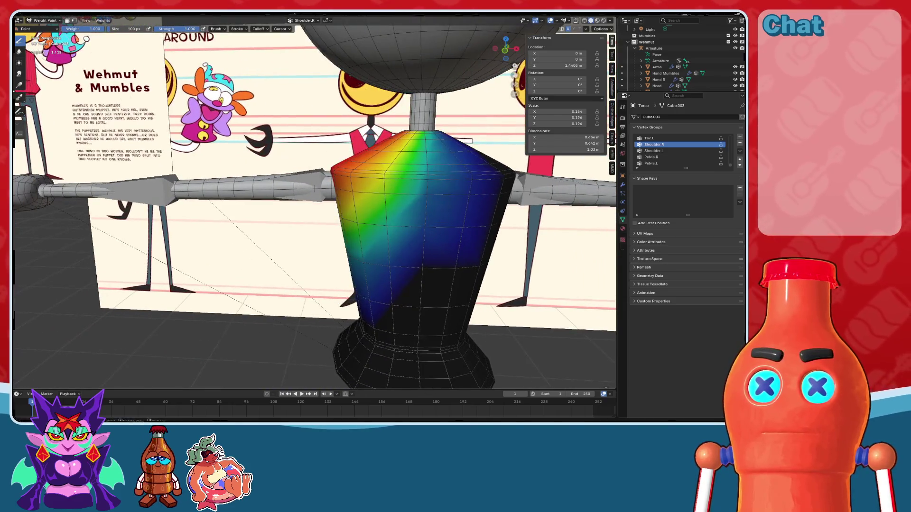
left_click(34, 22)
left_click(42, 29)
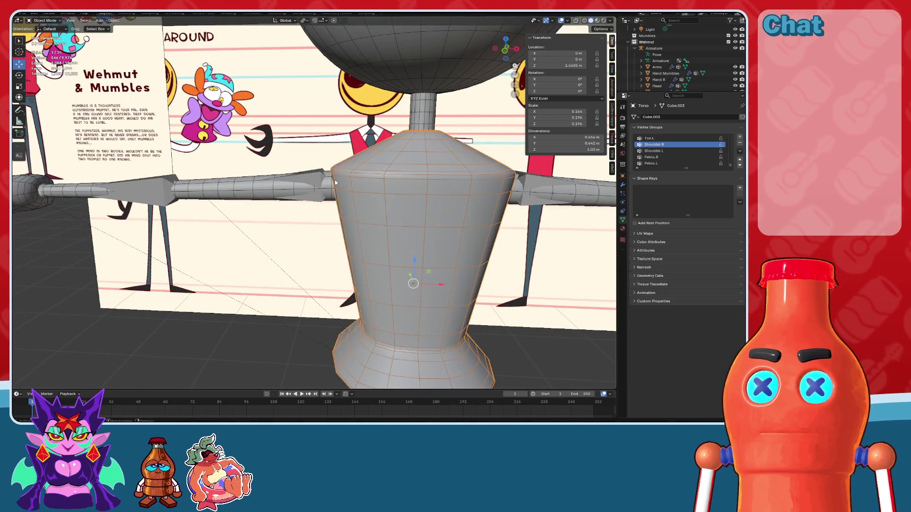
Step: Switch the viewport to wireframe and select the armature past the reference image and head
left_click(302, 175)
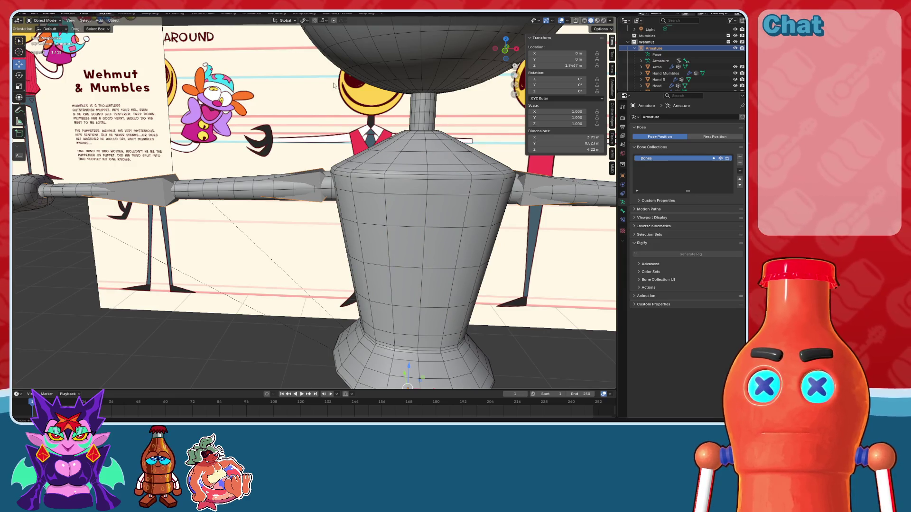
middle_click_drag(333, 86, 388, 118)
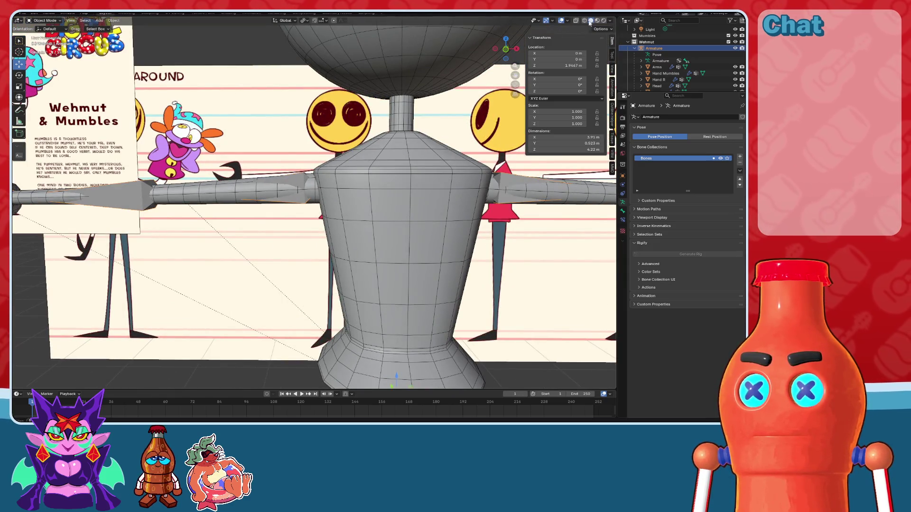
left_click(584, 20)
left_click(355, 361)
middle_click_drag(356, 360, 386, 179)
left_click(386, 179)
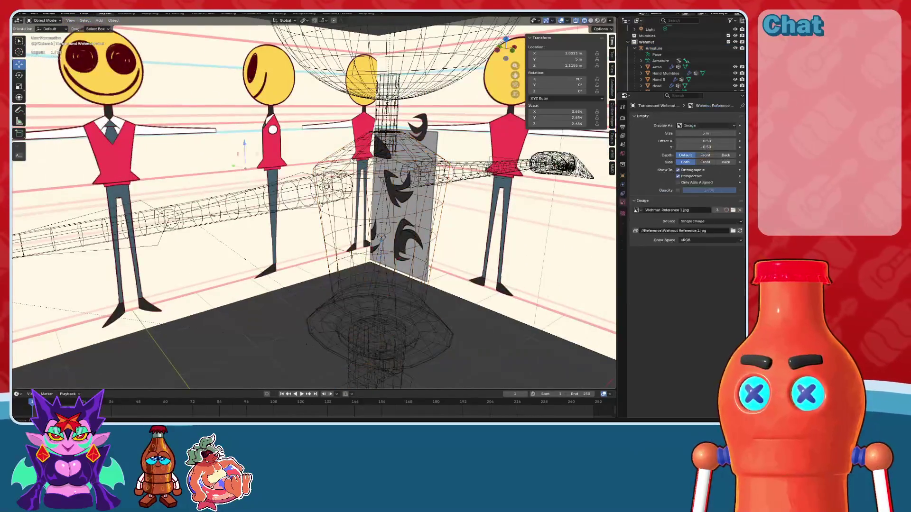
left_click(380, 327)
key("ctrl+z")
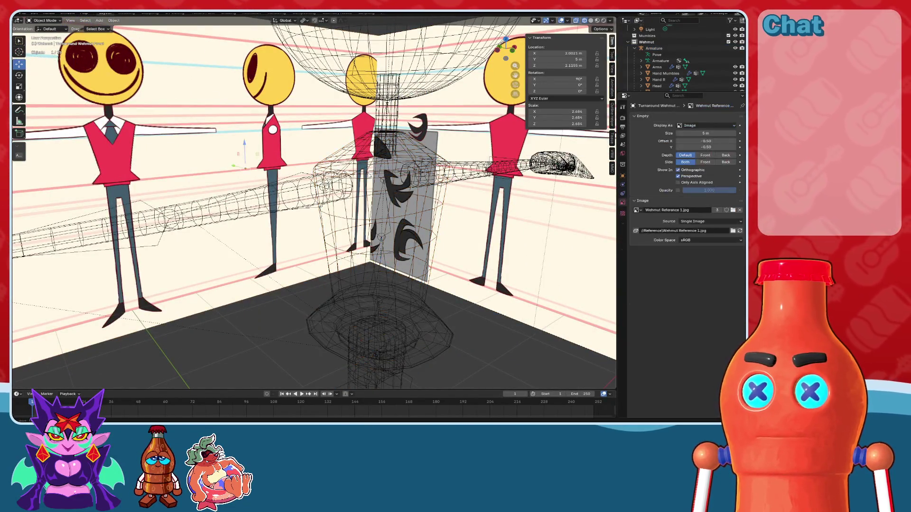
left_click(376, 354)
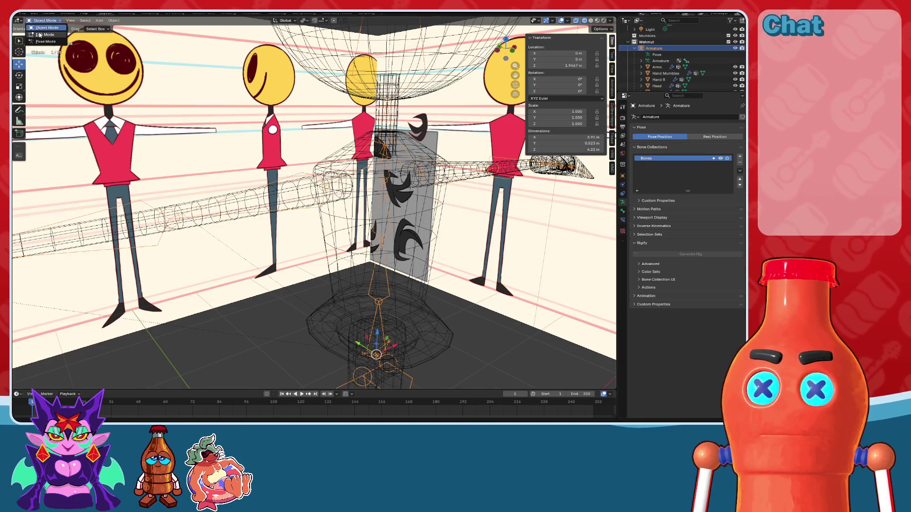
Step: Deselect all bones in the armature's Edit Mode, then return to Object Mode with solid shading
left_click(39, 34)
scroll(313, 204, "up", 3)
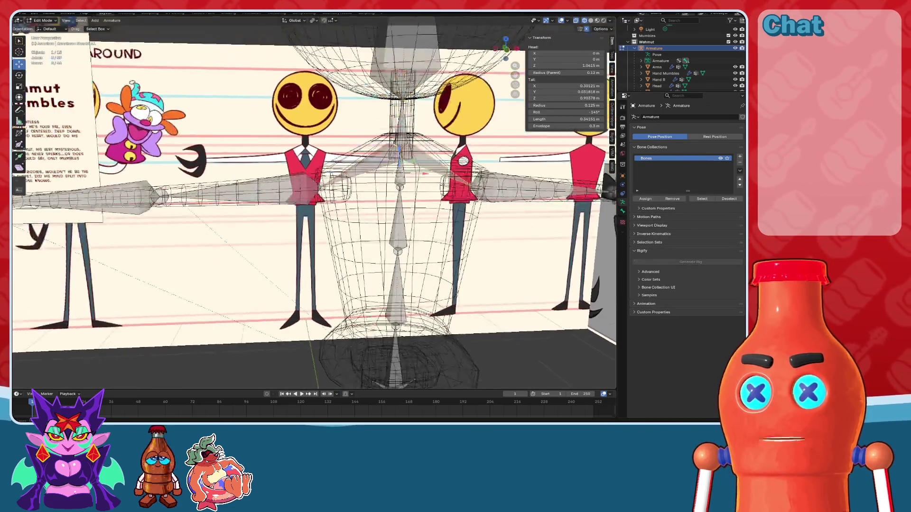
key("alt+a")
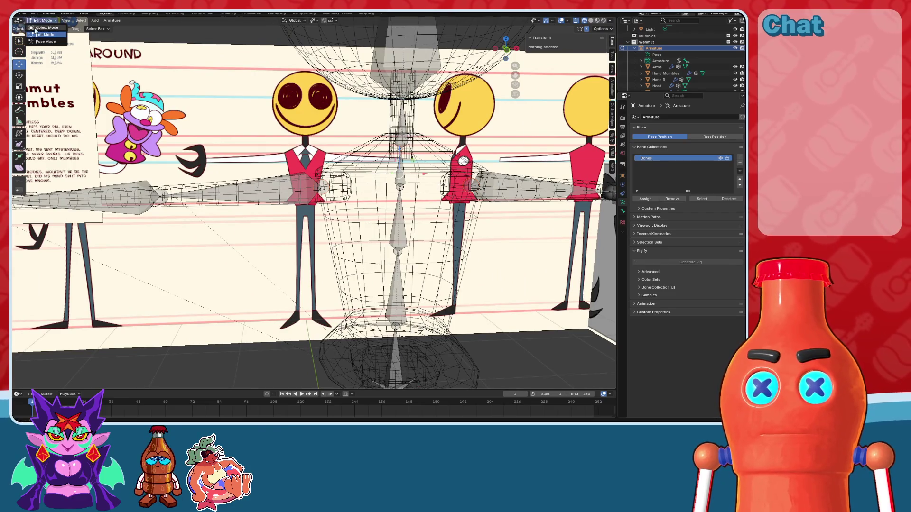
left_click(43, 27)
left_click(591, 19)
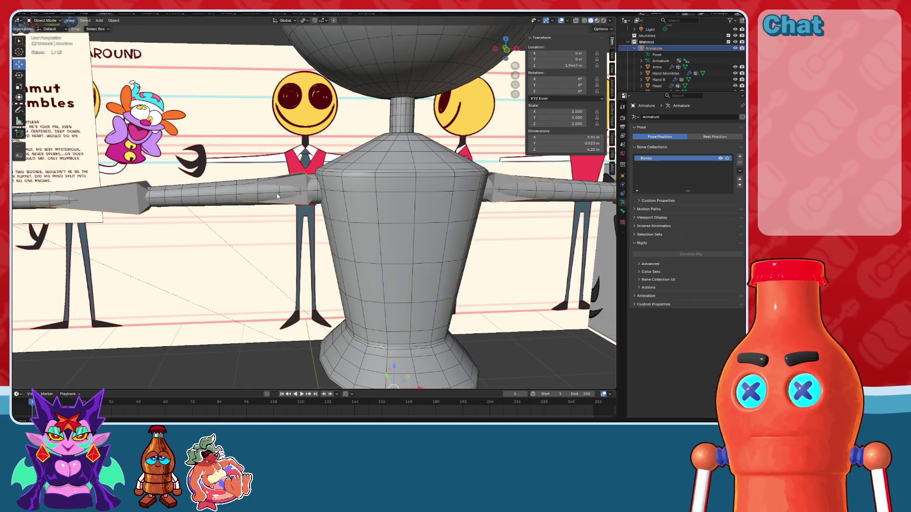
Step: Parent the arms mesh to the armature With Automatic Weights and put the armature into Pose Mode
left_click(363, 190)
left_click(245, 184, "shift")
left_click(288, 175, "shift")
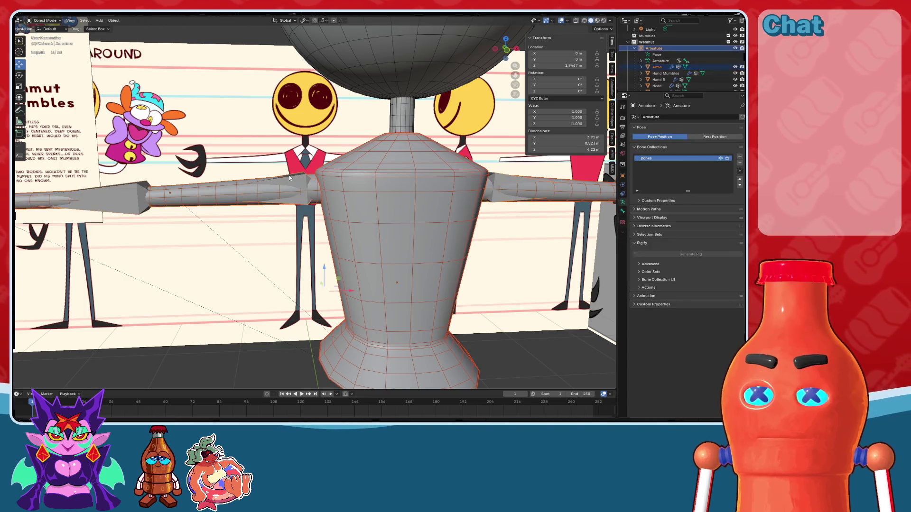
key("ctrl+p")
left_click(288, 175)
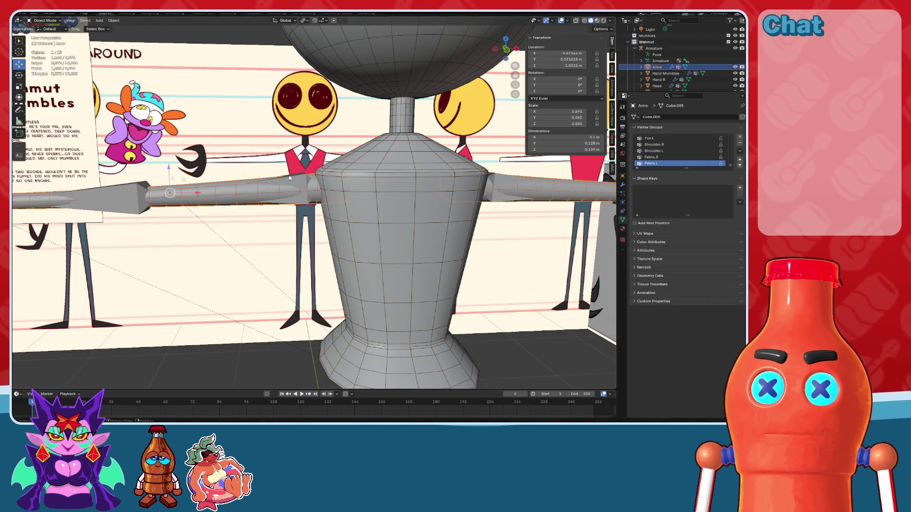
left_click(273, 165)
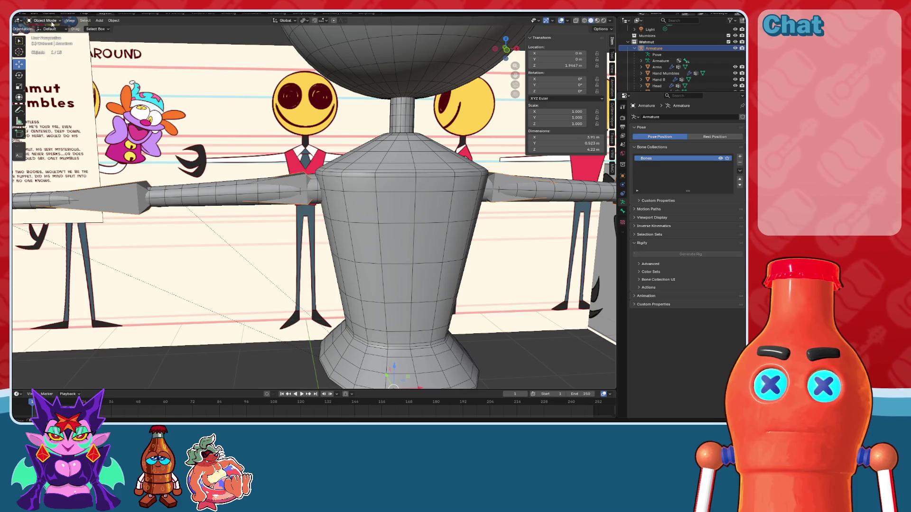
left_click(50, 42)
Step: Test-rotate the left arm bone, cancel it, and view the model from the front in X-ray
left_click_drag(296, 181, 307, 212)
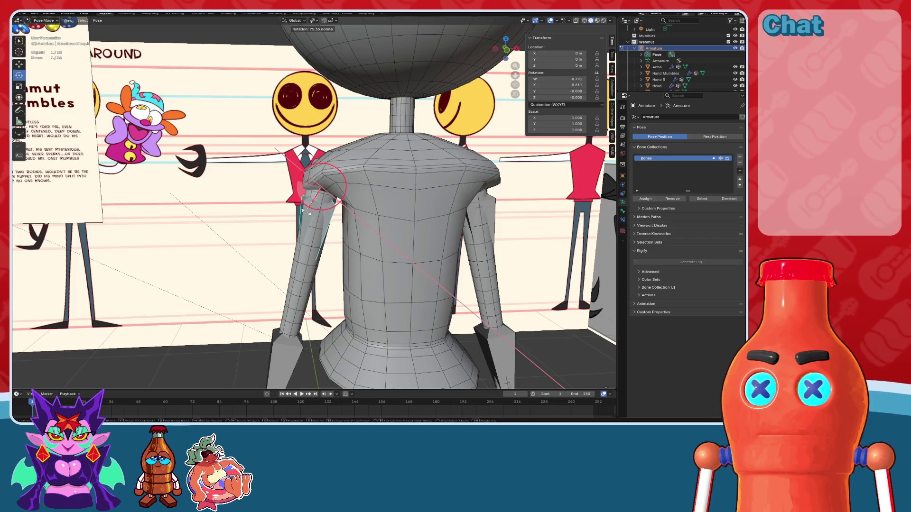
right_click(308, 213)
middle_click_drag(307, 212, 405, 127)
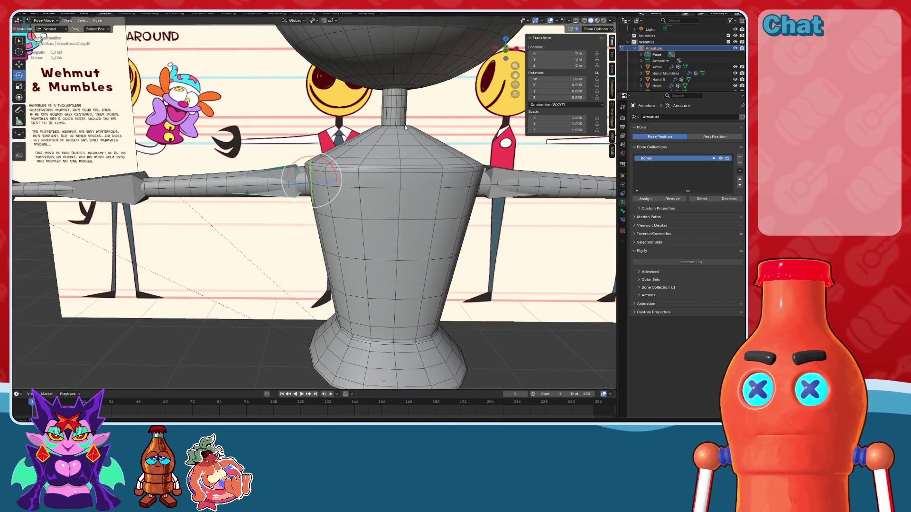
middle_click_drag(499, 71, 405, 112)
middle_click_drag(365, 161, 427, 123)
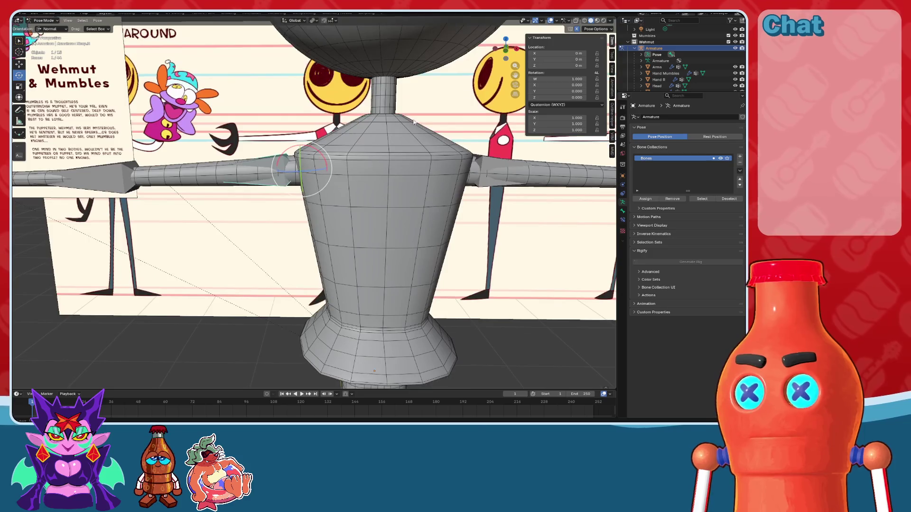
left_click(502, 53)
key("alt+z")
scroll(349, 181, "up", 6)
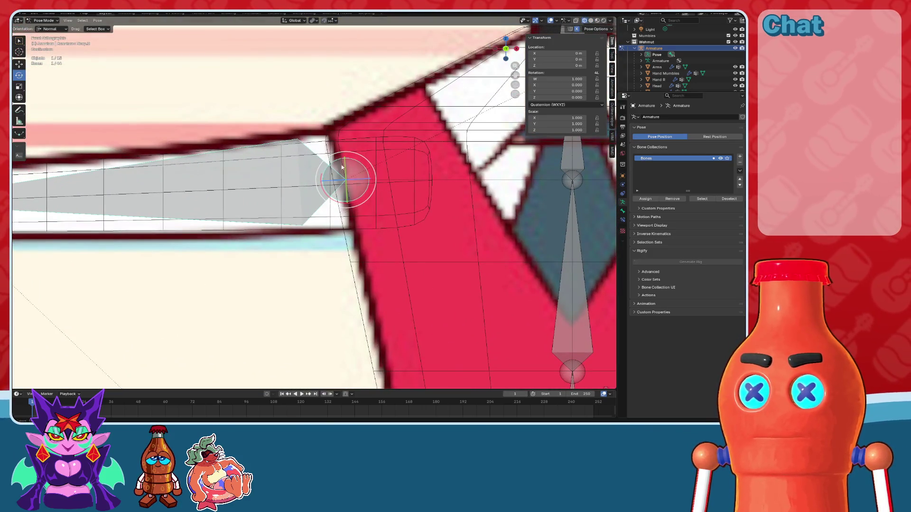
Step: Leave Pose Mode, select the armature and enter bone Edit Mode
key("ctrl+Tab")
scroll(324, 144, "down", 5)
left_click(327, 148)
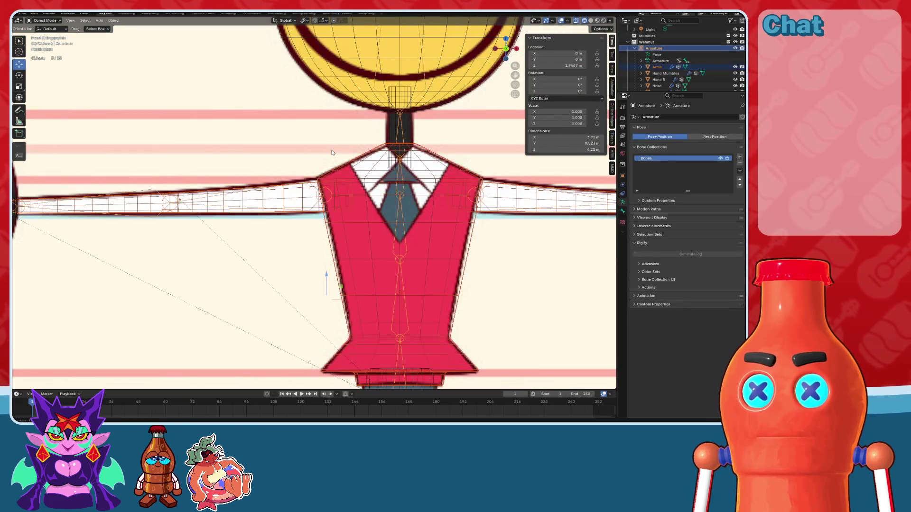
left_click(654, 48)
key("Tab")
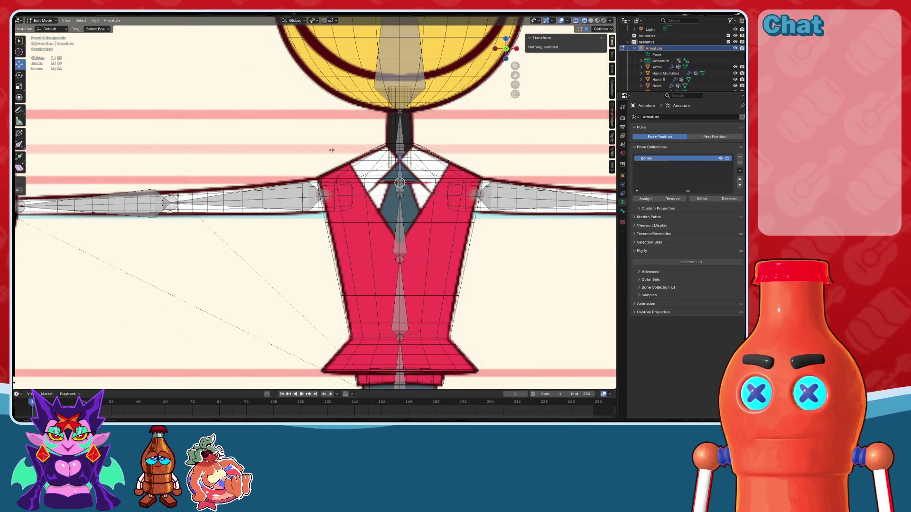
left_click(441, 183)
scroll(416, 183, "up", 4)
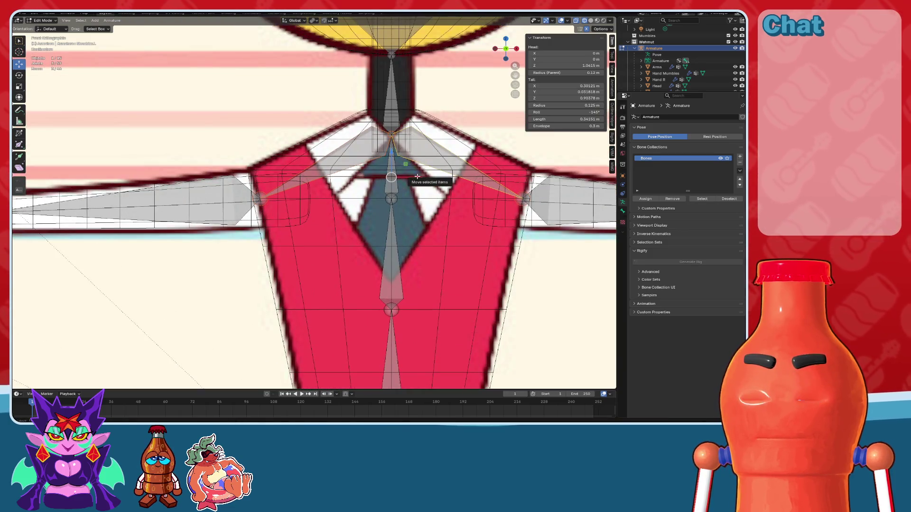
scroll(397, 189, "down", 3)
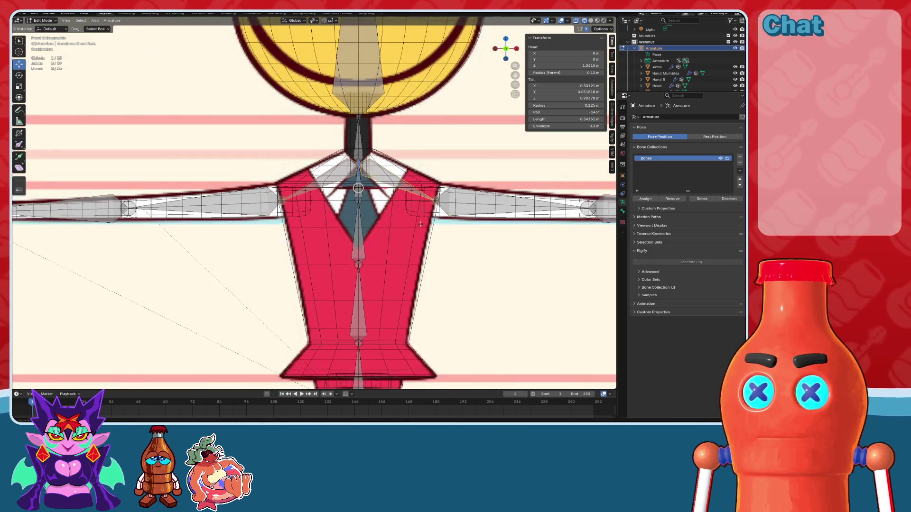
scroll(404, 177, "up", 2)
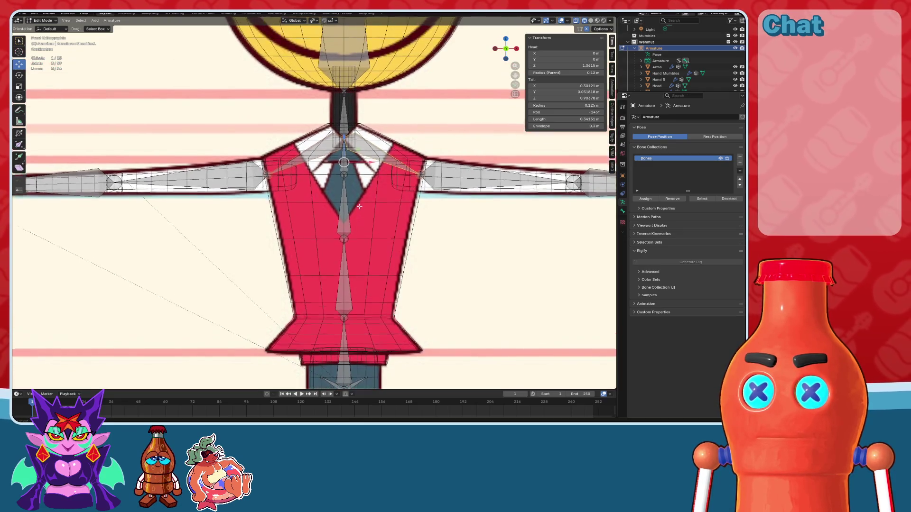
Step: Move the Upper Torso bone down the chest and raise its tail
left_click(370, 186)
scroll(369, 186, "up", 1)
left_click(368, 168)
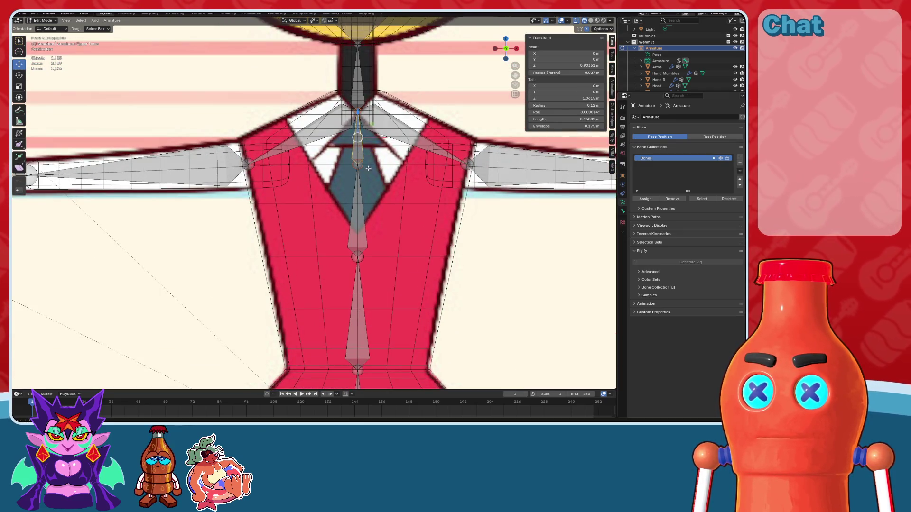
left_click_drag(357, 112, 358, 151)
scroll(429, 251, "up", 3)
scroll(429, 250, "down", 2)
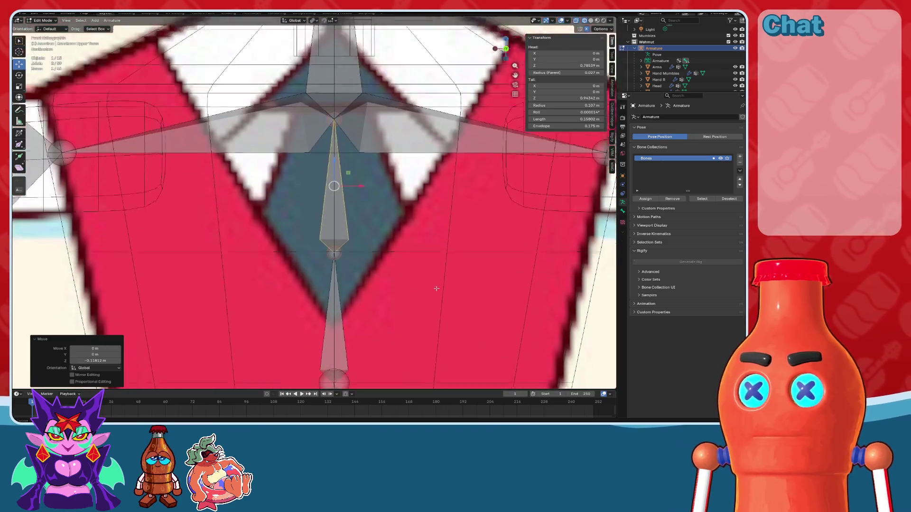
scroll(429, 250, "up", 4)
left_click_drag(344, 47, 345, 48)
scroll(344, 184, "down", 3)
left_click_drag(345, 183, 342, 129)
scroll(342, 129, "down", 4)
scroll(330, 170, "down", 5)
mouse_move(330, 170)
middle_mouse_down()
mouse_move(330, 181)
mouse_move(353, 185)
middle_mouse_up()
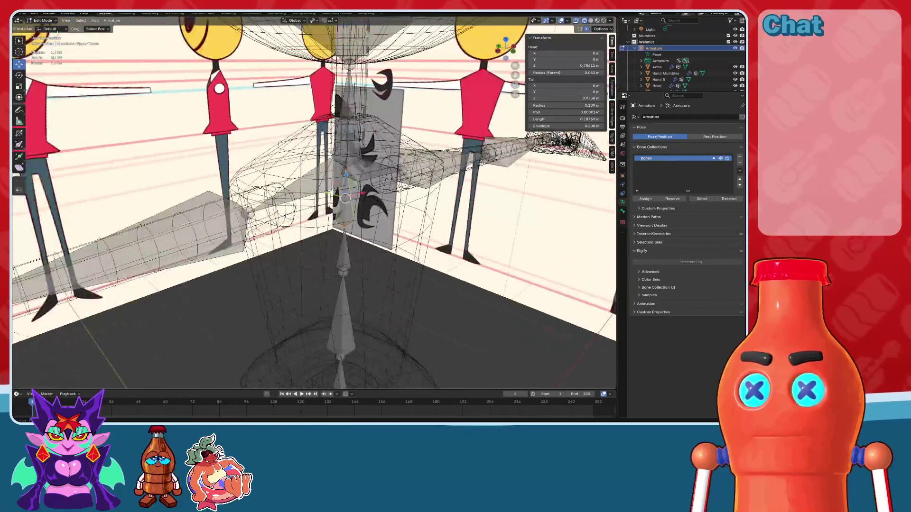
Step: Recalculate the Shoulder.L bone's roll with Global +X Axis, then view the spine from the front
left_click(353, 175)
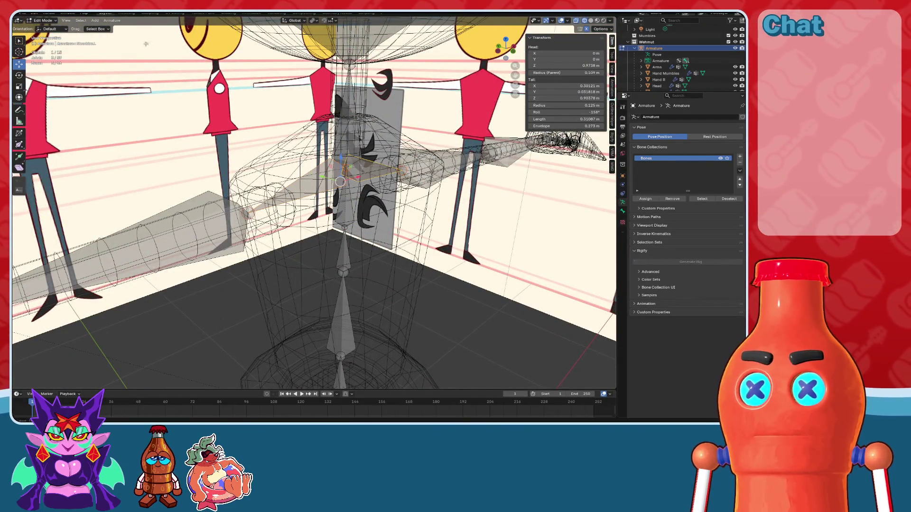
left_click(112, 20)
mouse_move(142, 47)
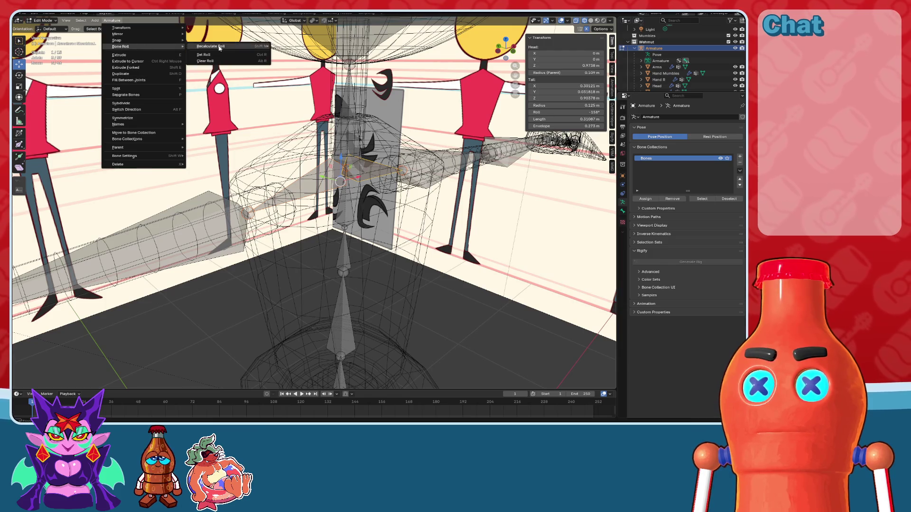
mouse_move(227, 46)
left_click(294, 69)
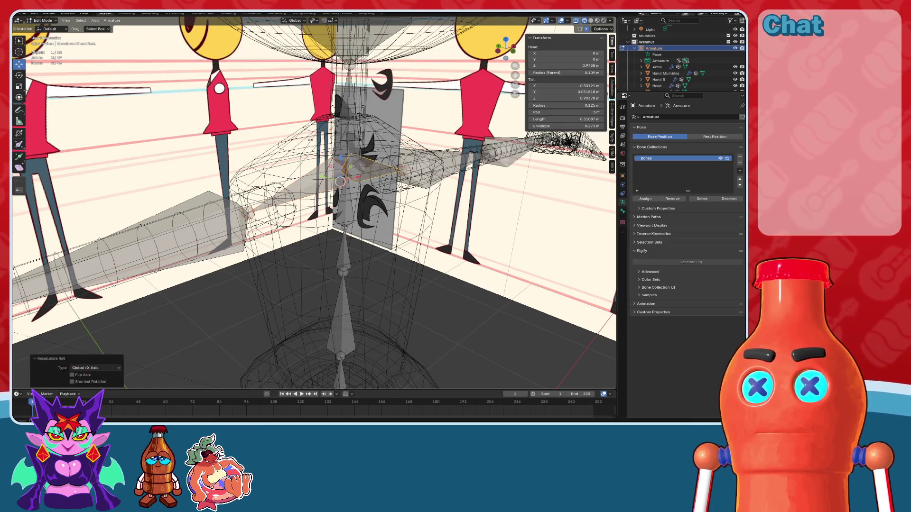
middle_click_drag(427, 294, 455, 306)
key("KP_1")
left_click(331, 209)
left_click(508, 52)
scroll(340, 130, "up", 8)
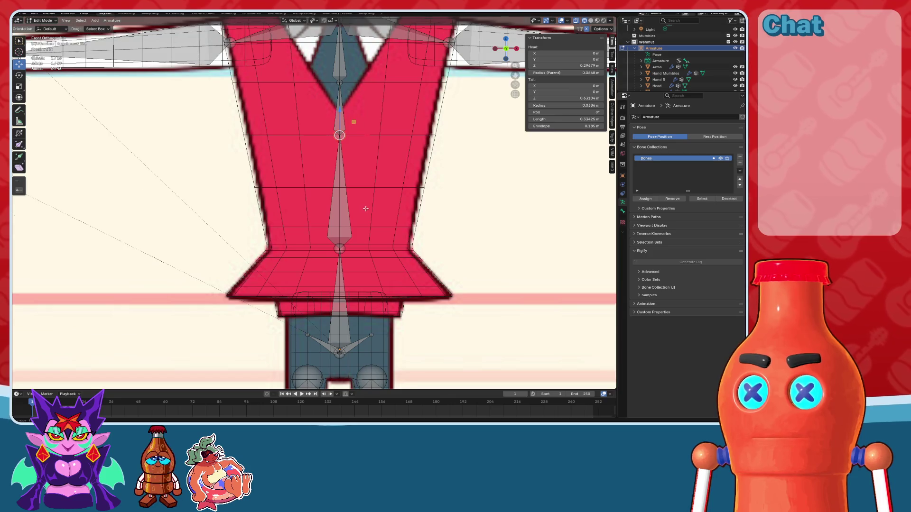
Step: Shorten the lower spine bone by moving its tail down along Z
scroll(365, 204, "up", 2)
scroll(359, 196, "down", 3)
scroll(356, 163, "up", 1)
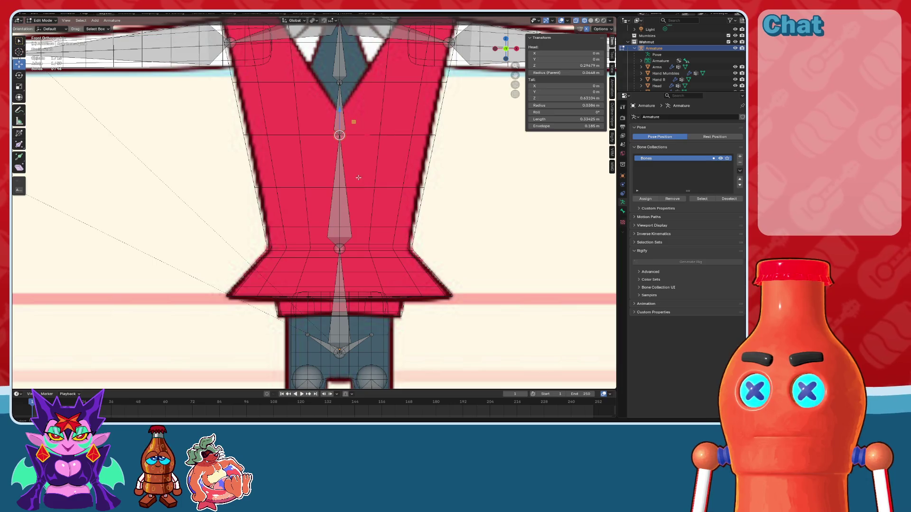
left_click(339, 136)
scroll(340, 153, "up", 2)
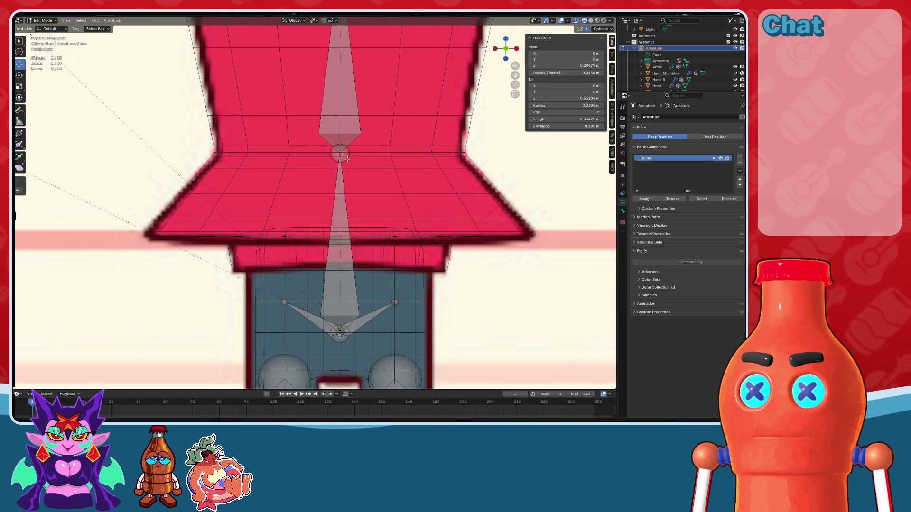
scroll(360, 165, "down", 4)
scroll(348, 210, "up", 2)
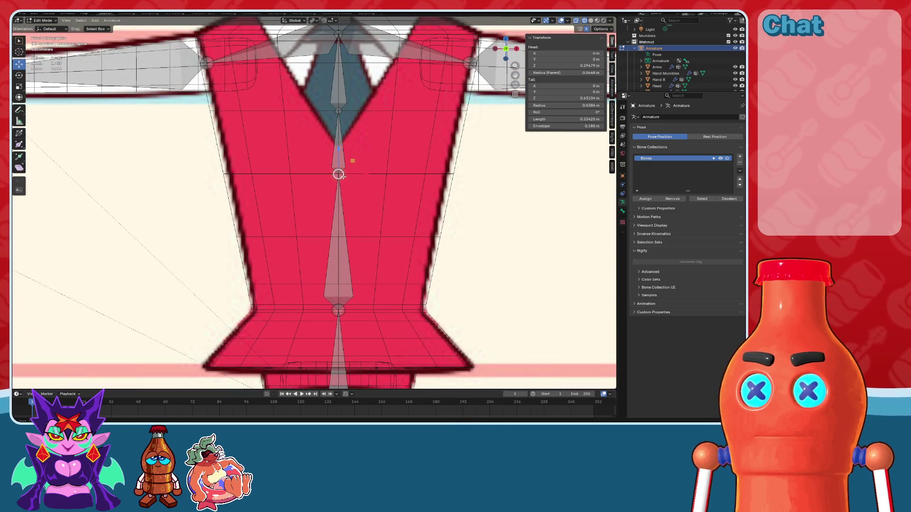
left_click_drag(336, 148, 338, 184)
Step: Raise the Upper Torso bone's tail 0.075 m up toward the neck
scroll(427, 178, "down", 2)
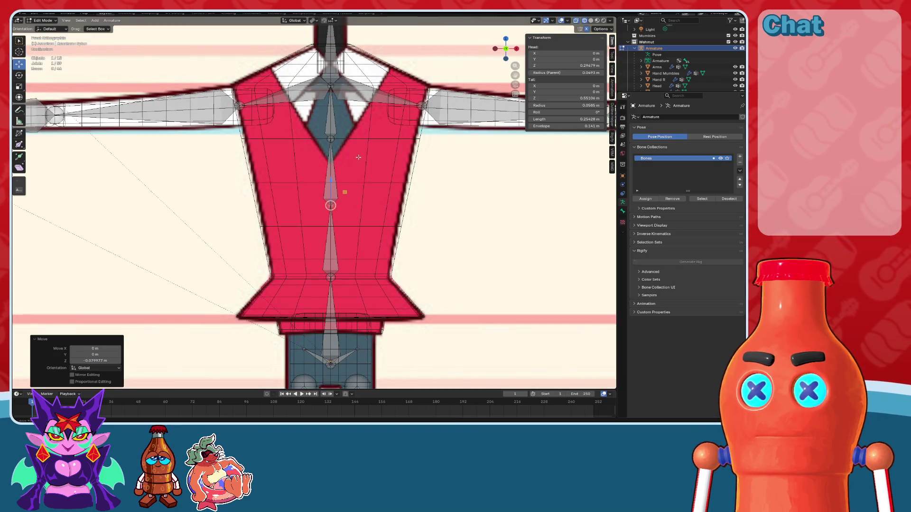
scroll(358, 157, "up", 3)
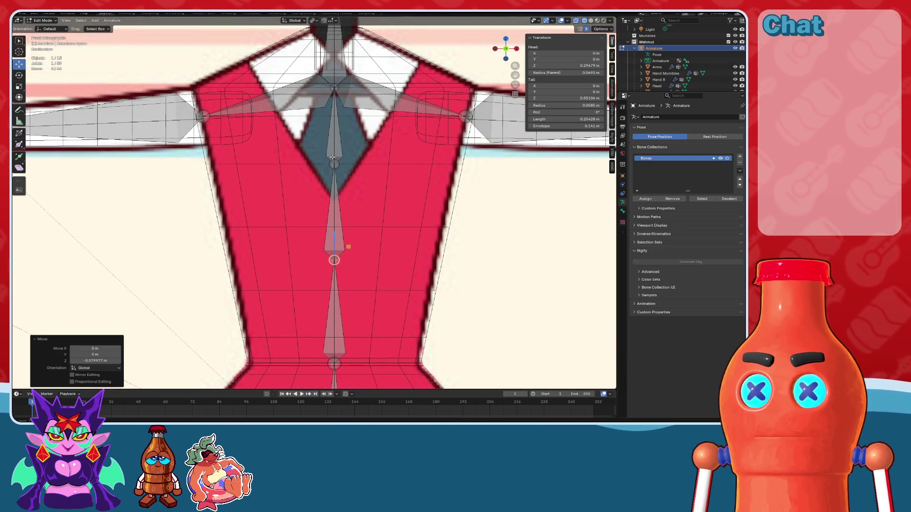
scroll(338, 164, "down", 3)
scroll(341, 204, "up", 3)
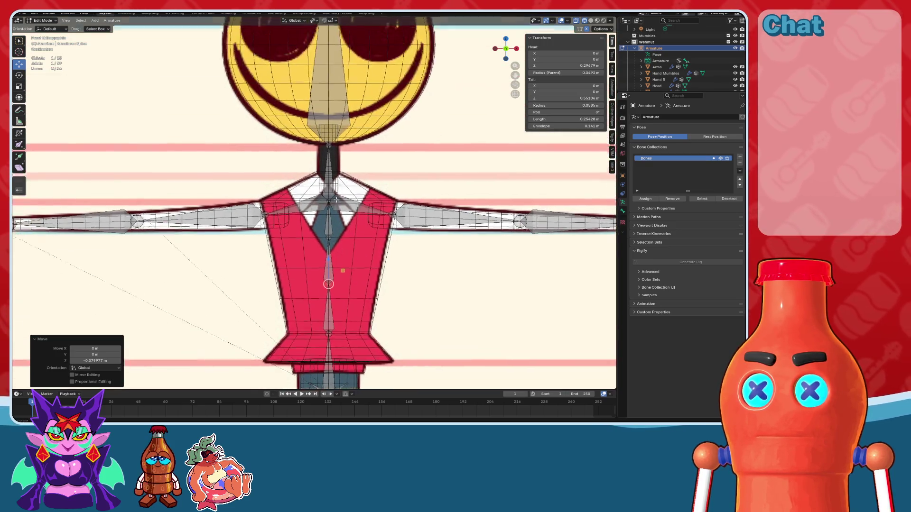
left_click(342, 203)
scroll(380, 176, "up", 4)
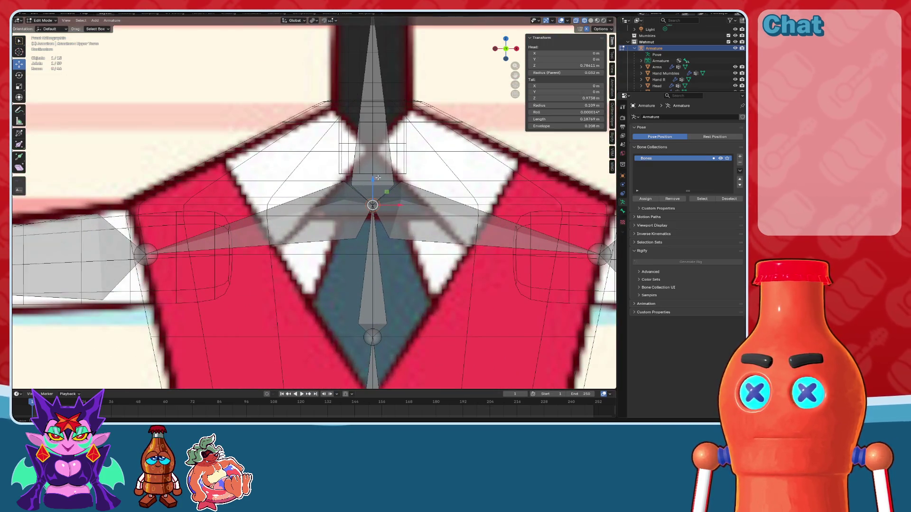
left_click_drag(375, 181, 377, 127)
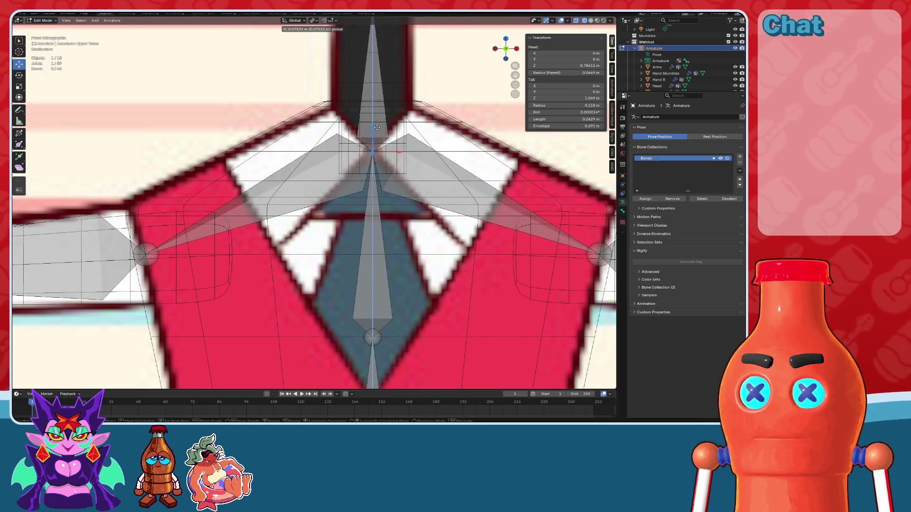
left_click(376, 127)
scroll(376, 127, "down", 5)
mouse_move(376, 127)
middle_mouse_down()
mouse_move(409, 183)
mouse_move(327, 166)
mouse_move(361, 161)
middle_mouse_up()
Step: Recalculate a central bone's roll with Global +X Axis and return to Object Mode
left_click(308, 164)
left_click(377, 161)
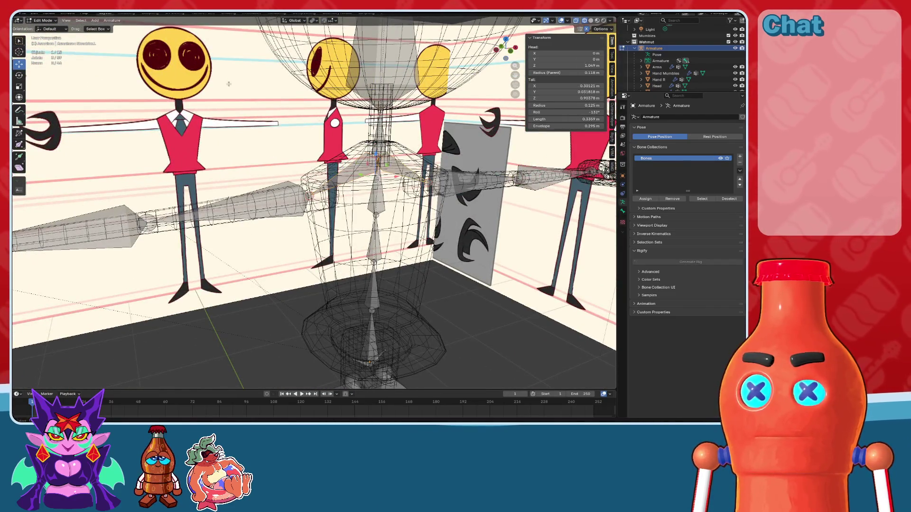
left_click(104, 21)
mouse_move(143, 47)
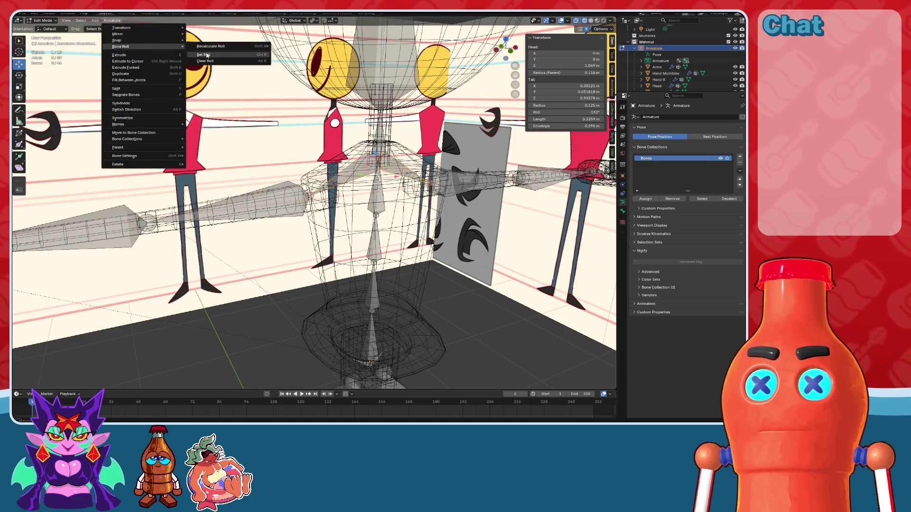
mouse_move(208, 46)
left_click(278, 72)
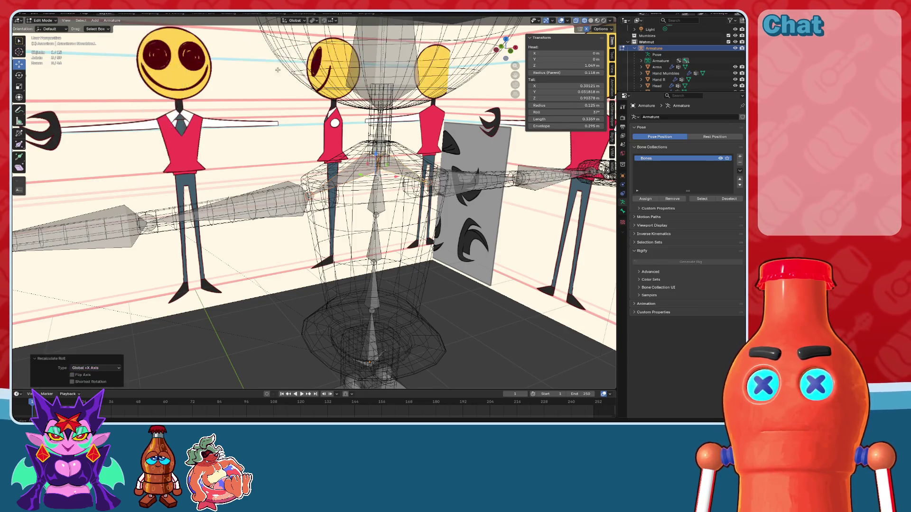
left_click(49, 27)
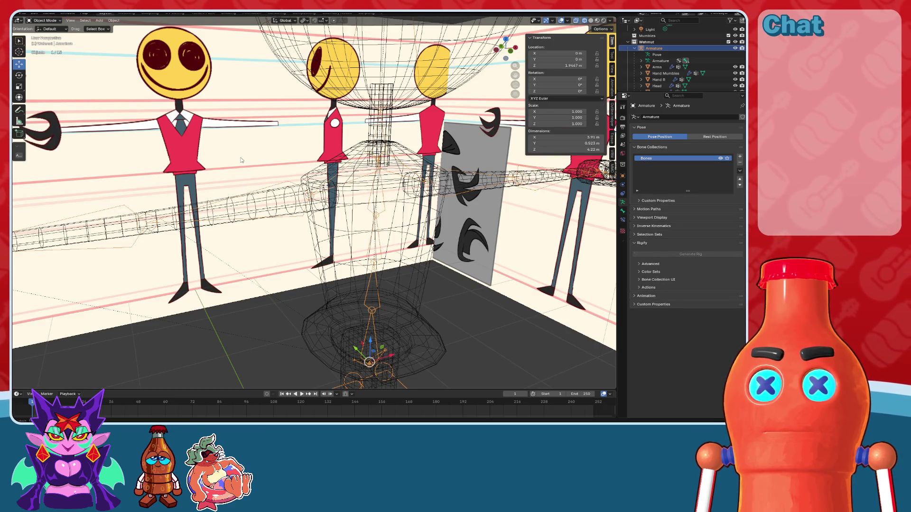
Step: Save the blend file and switch the viewport to solid shading
key("ctrl+s")
middle_click_drag(256, 182, 360, 200)
scroll(406, 203, "up", 3)
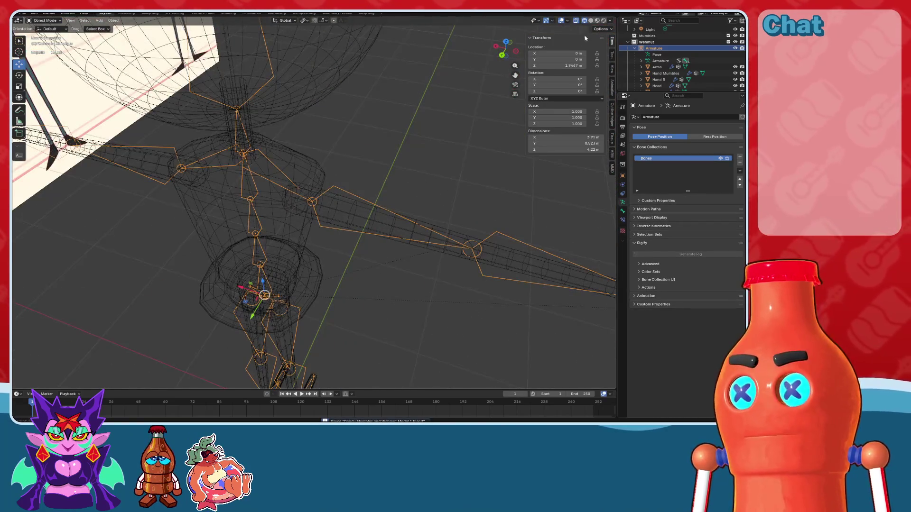
left_click(590, 21)
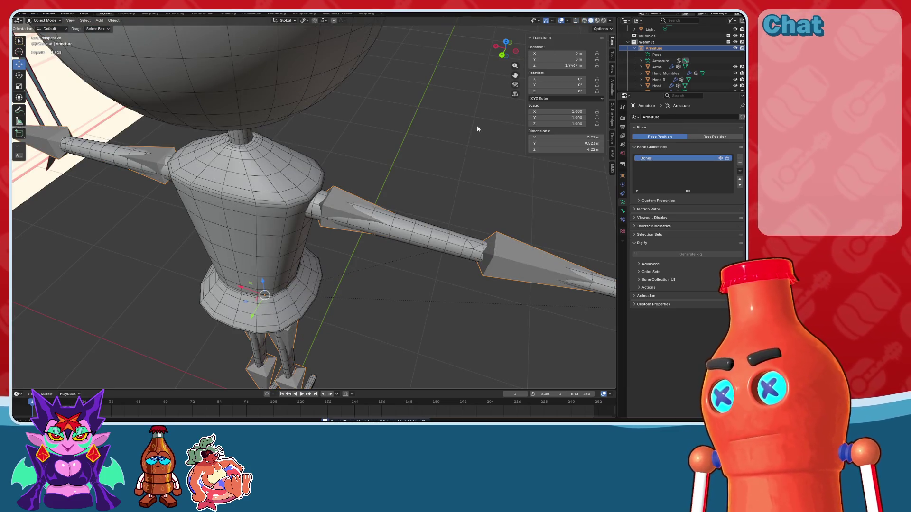
Step: Parent the arms mesh to the armature With Automatic Weights
left_click(408, 239)
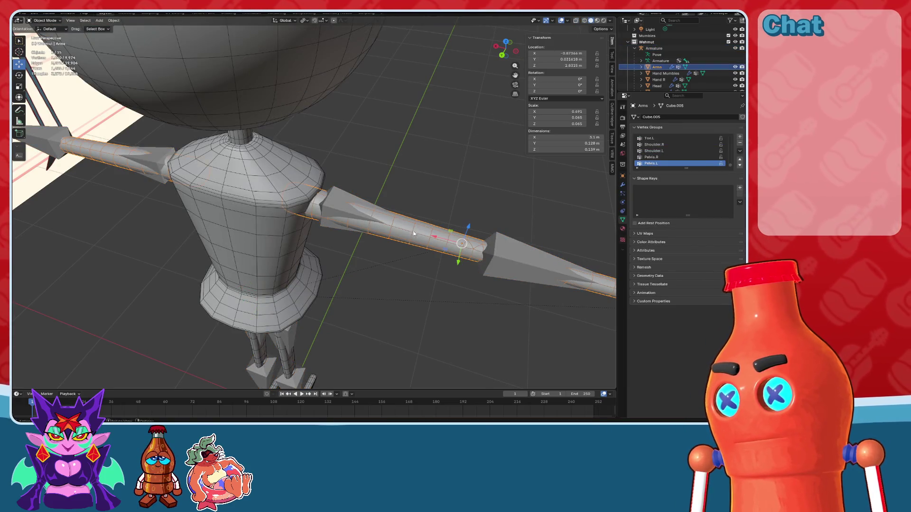
middle_click_drag(287, 229, 370, 195)
left_click(333, 183)
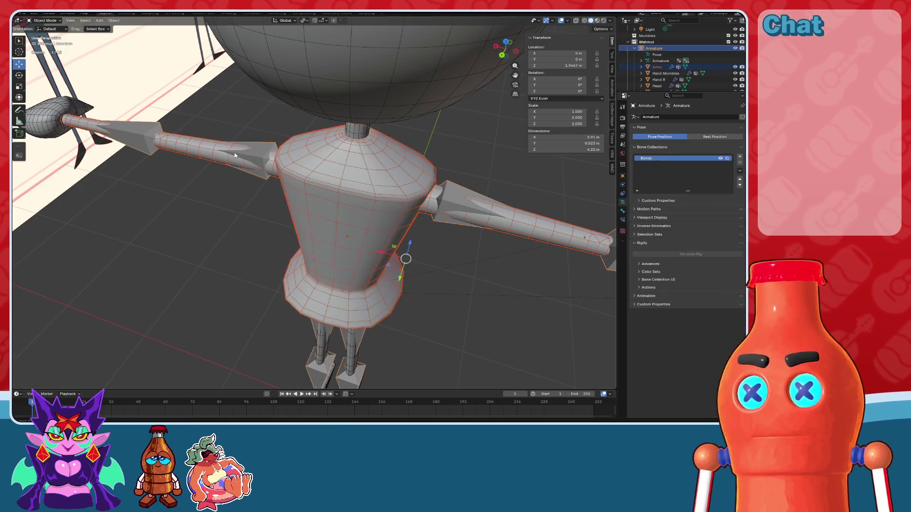
key("ctrl+p")
left_click(250, 156)
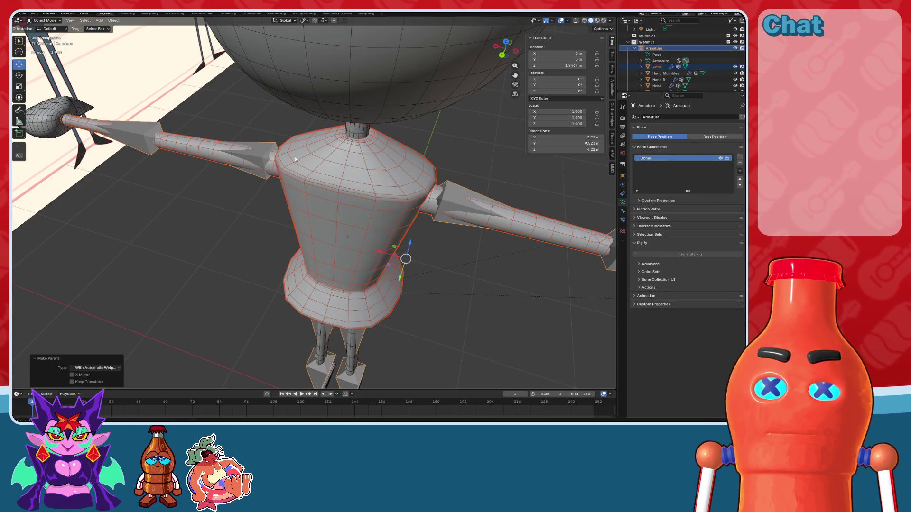
Step: Test-rotate an upper-arm bone in Pose Mode, cancel it, and return to Object Mode
left_click(46, 42)
mouse_move(284, 190)
middle_mouse_down()
mouse_move(293, 125)
mouse_move(315, 161)
mouse_move(332, 164)
mouse_move(389, 135)
mouse_move(306, 94)
middle_mouse_up()
scroll(293, 126, "up", 5)
key("r")
key("Escape")
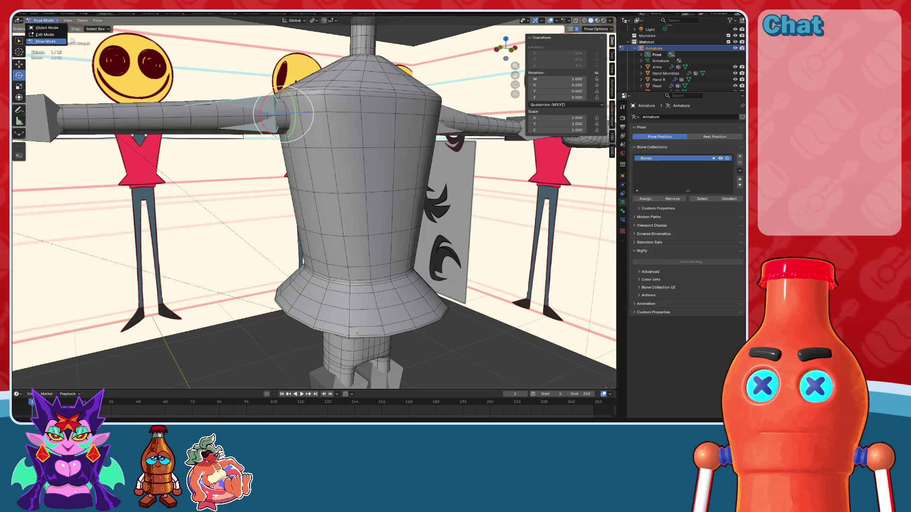
left_click(47, 28)
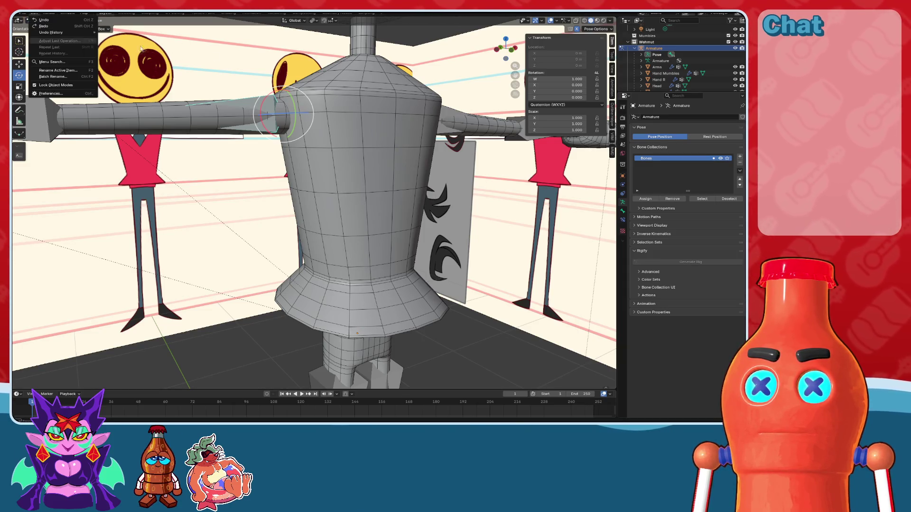
left_click(46, 26)
left_click(44, 27)
Step: Put the torso mesh into Weight Paint mode to view the Shoulder.R weights
left_click(340, 121)
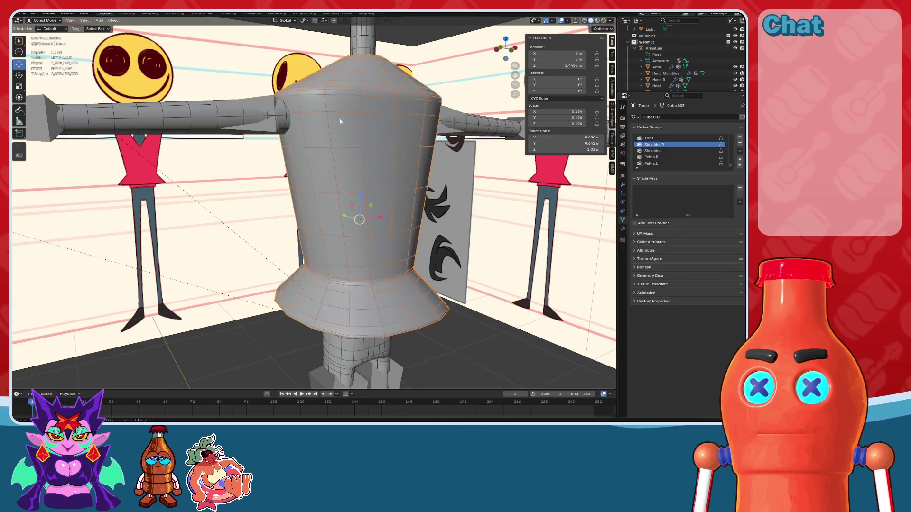
left_click(38, 20)
left_click(53, 56)
Step: Show the brush settings and symmetry options in the Tool sidebar
mouse_move(303, 143)
middle_mouse_down()
mouse_move(414, 140)
mouse_move(171, 207)
middle_mouse_up()
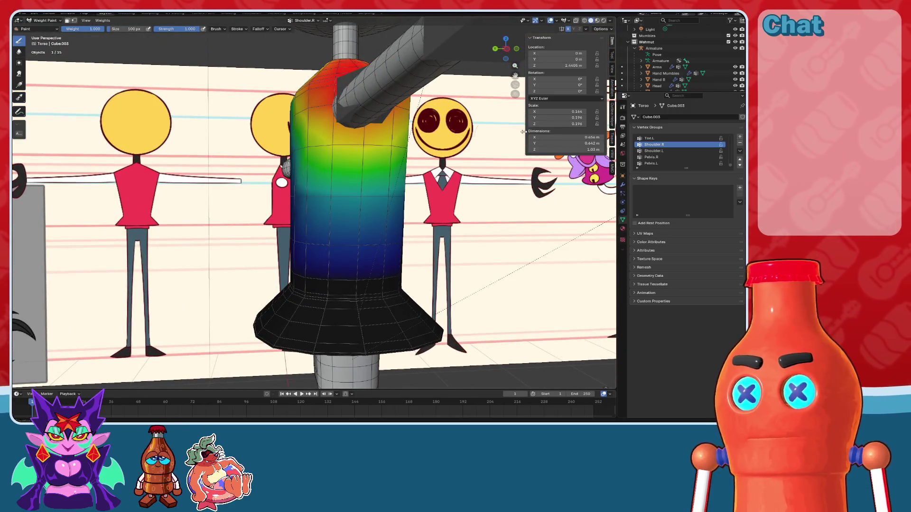
mouse_move(164, 111)
middle_mouse_down()
mouse_move(153, 112)
mouse_move(181, 94)
middle_mouse_up()
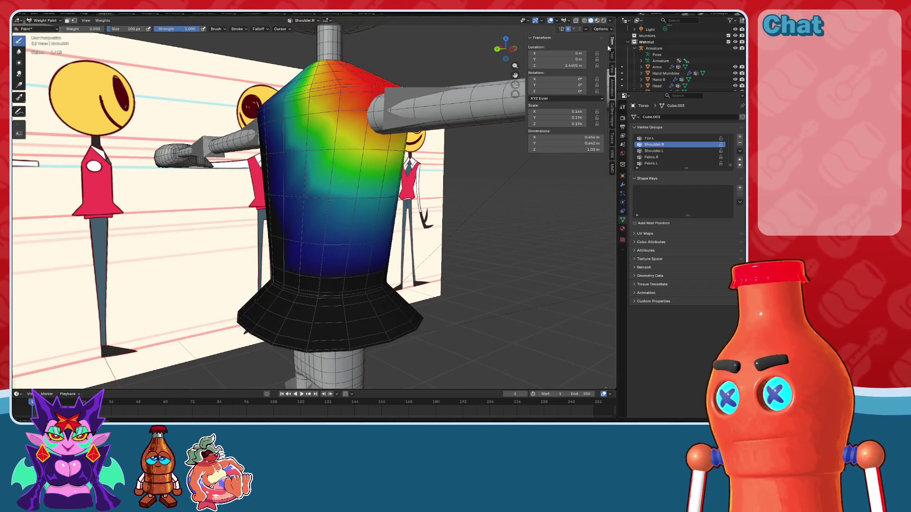
left_click(612, 168)
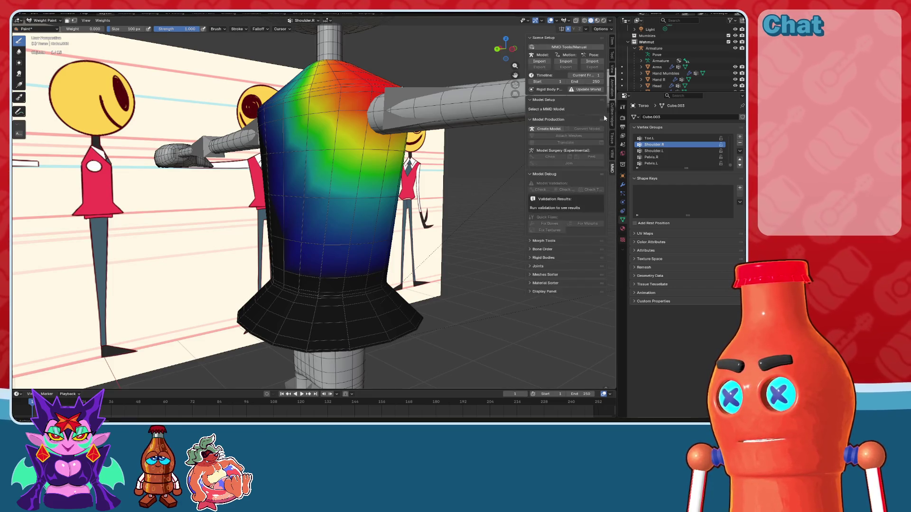
left_click(612, 71)
left_click(612, 55)
left_click(542, 195)
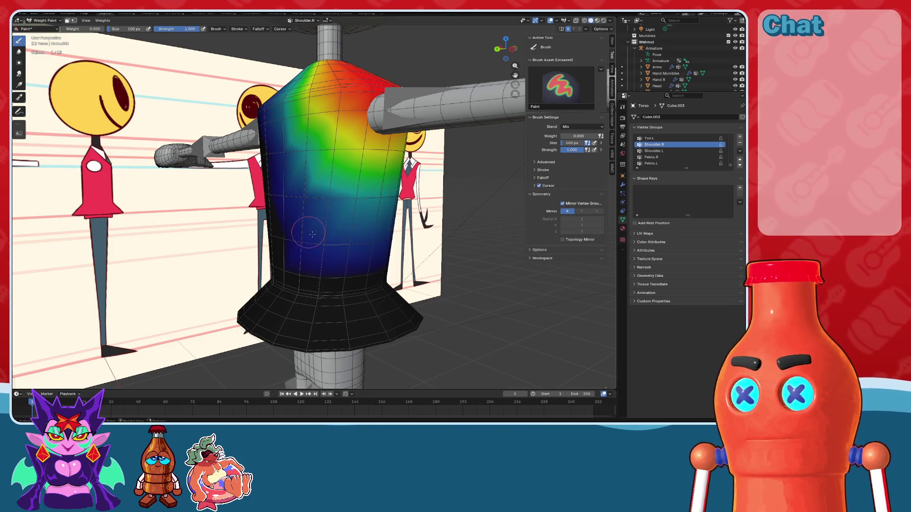
Step: Paint weight 0 across the torso's middle and top patch, then isolate the torso in local view
mouse_move(318, 236)
middle_mouse_down()
mouse_move(414, 243)
mouse_move(293, 241)
middle_mouse_up()
mouse_move(403, 235)
middle_mouse_down()
mouse_move(392, 240)
mouse_move(382, 228)
mouse_move(376, 240)
mouse_move(384, 226)
mouse_move(375, 223)
middle_mouse_up()
left_click_drag(370, 209, 274, 205)
middle_click_drag(274, 205, 332, 204)
mouse_move(370, 209)
left_mouse_down()
mouse_move(285, 204)
mouse_move(348, 203)
left_mouse_up()
mouse_move(348, 203)
middle_mouse_down()
mouse_move(284, 202)
mouse_move(311, 199)
mouse_move(291, 212)
mouse_move(345, 250)
mouse_move(330, 234)
middle_mouse_up()
mouse_move(308, 133)
left_mouse_down()
mouse_move(332, 121)
mouse_move(324, 183)
left_mouse_up()
middle_click_drag(322, 135, 339, 203)
key("KP_Divide")
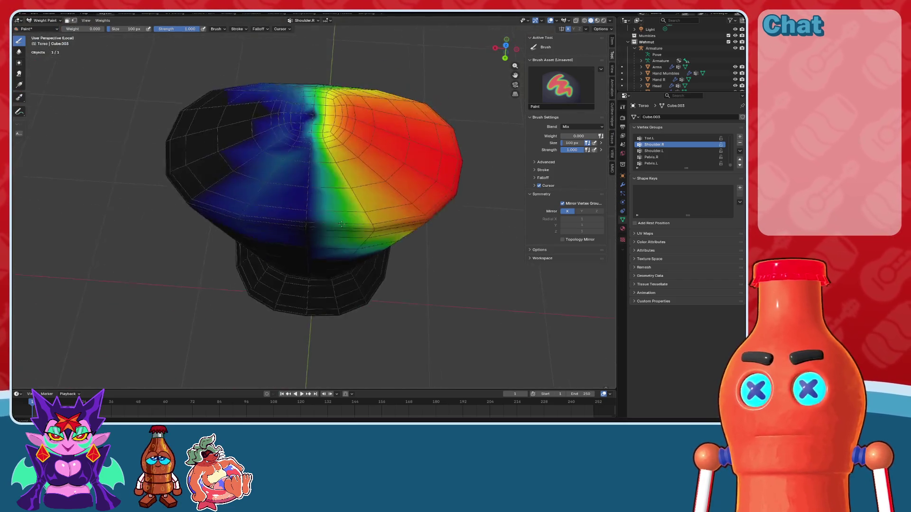
Step: Paint weight 0 over the upper shoulder area and lower side of the torso
scroll(354, 202, "up", 5)
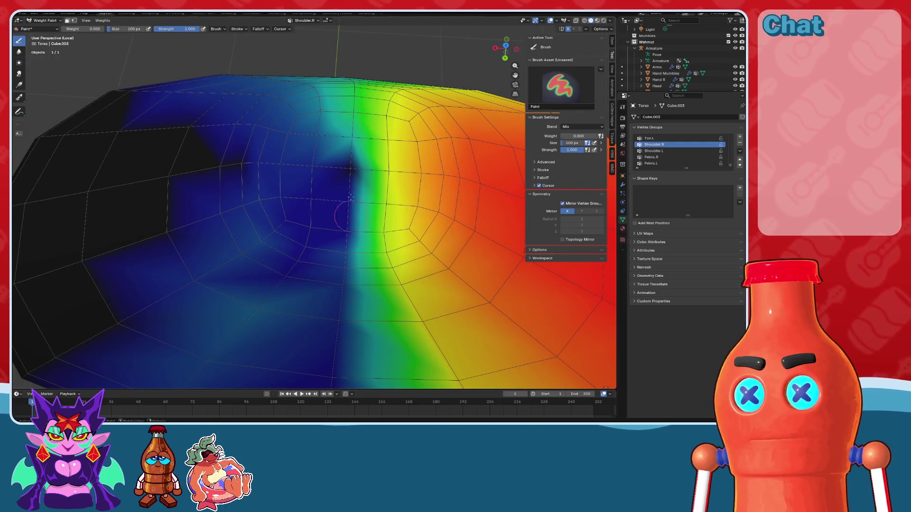
scroll(342, 146, "down", 3)
middle_click_drag(341, 147, 327, 313)
left_click_drag(328, 313, 334, 190)
left_click_drag(341, 226, 335, 311)
scroll(325, 271, "down", 3)
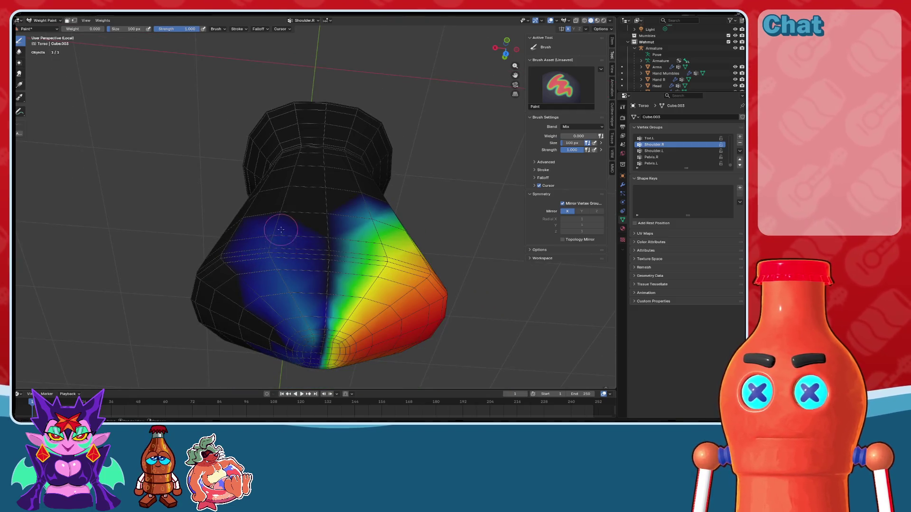
middle_click_drag(285, 234, 285, 264)
left_click_drag(285, 263, 302, 288)
Step: In solid shading, zero the remaining blue weight on the torso front and left
middle_click_drag(302, 289, 308, 192)
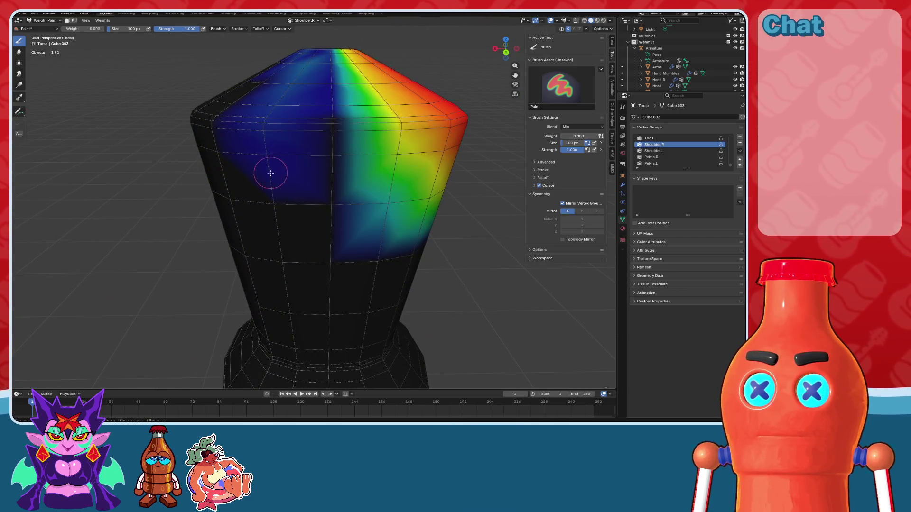
middle_click_drag(266, 157, 277, 165)
left_click_drag(283, 162, 280, 156)
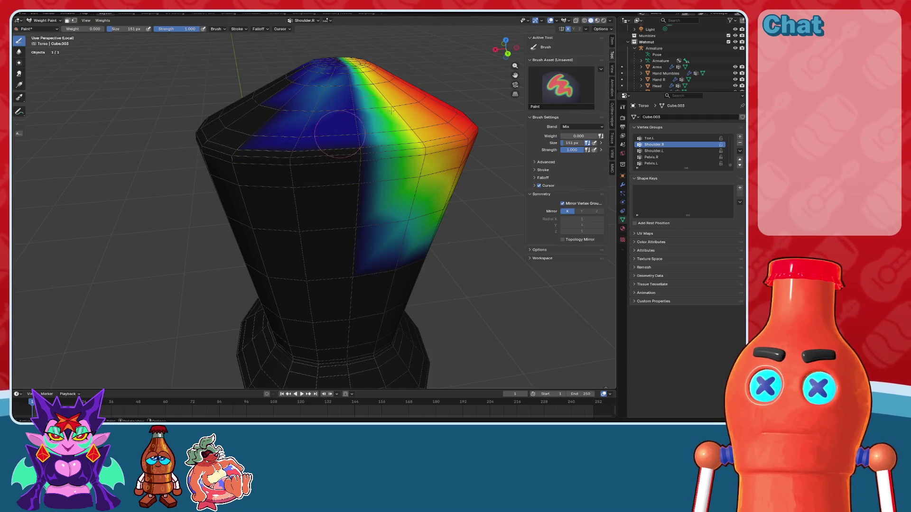
left_click(589, 21)
middle_click_drag(280, 148, 299, 180)
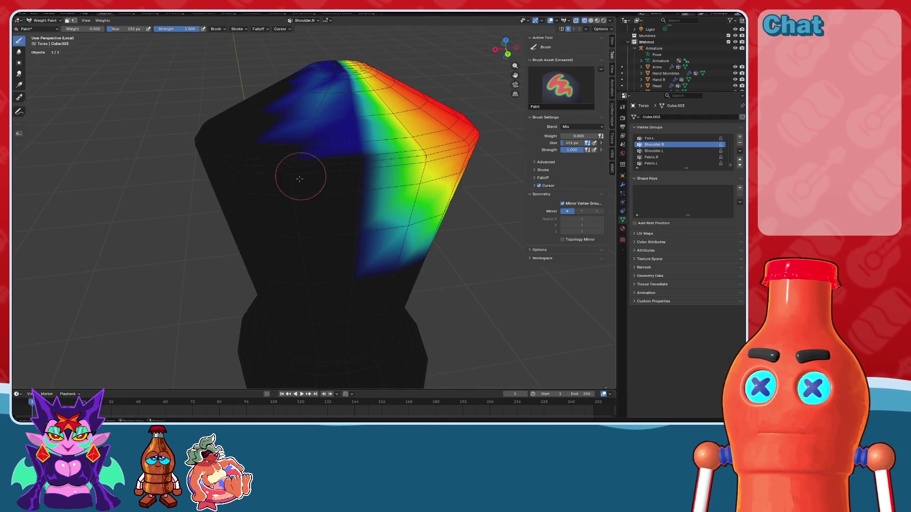
middle_click_drag(321, 125, 315, 116)
mouse_move(315, 152)
middle_mouse_down()
mouse_move(326, 161)
mouse_move(336, 154)
middle_mouse_up()
middle_click_drag(315, 219, 319, 178)
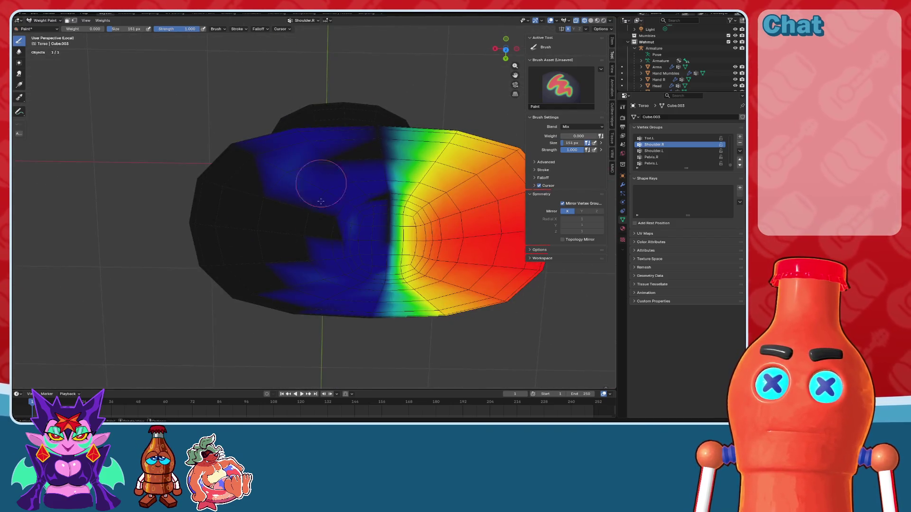
left_click_drag(333, 162, 282, 162)
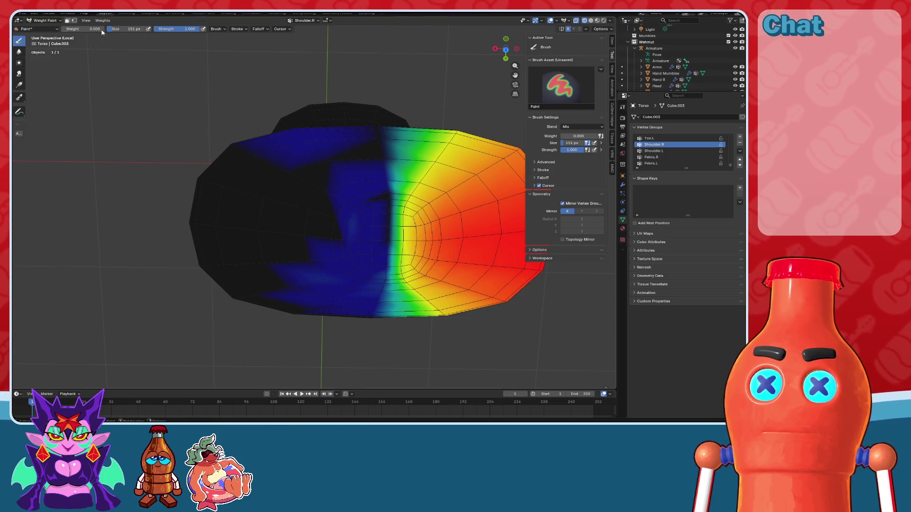
Step: Zero the lower-left blue weights and shrink the upper Shoulder.R area
middle_click_drag(307, 114, 305, 133)
mouse_move(316, 174)
middle_mouse_down()
mouse_move(301, 153)
mouse_move(305, 248)
middle_mouse_up()
left_click_drag(305, 248, 311, 250)
mouse_move(310, 250)
middle_mouse_down()
mouse_move(346, 237)
mouse_move(345, 152)
middle_mouse_up()
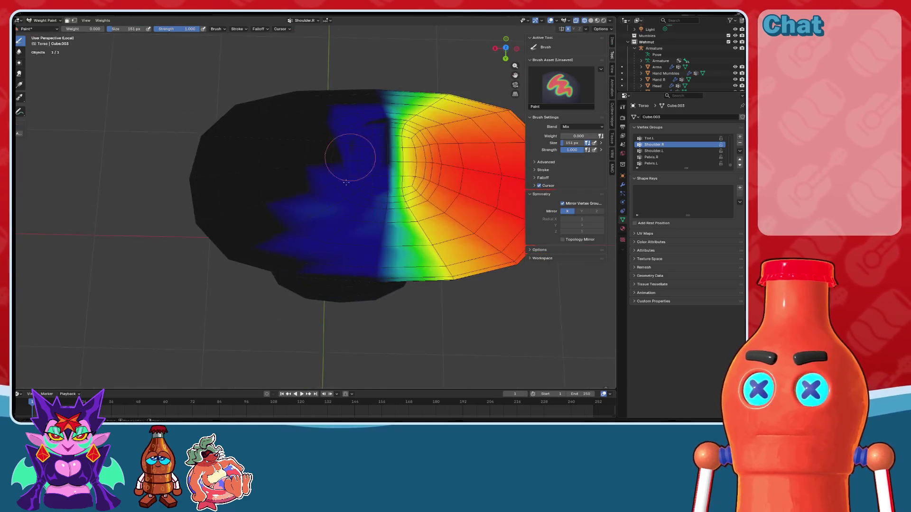
mouse_move(336, 134)
left_mouse_down()
mouse_move(348, 113)
mouse_move(370, 123)
left_mouse_up()
middle_click_drag(373, 110, 335, 187)
scroll(339, 182, "up", 2)
mouse_move(371, 169)
left_mouse_down()
mouse_move(362, 163)
mouse_move(341, 214)
mouse_move(333, 265)
left_mouse_up()
Step: Inspect the torso's weight gradient up close and check the Shoulder.L group's weights
scroll(342, 257, "down", 2)
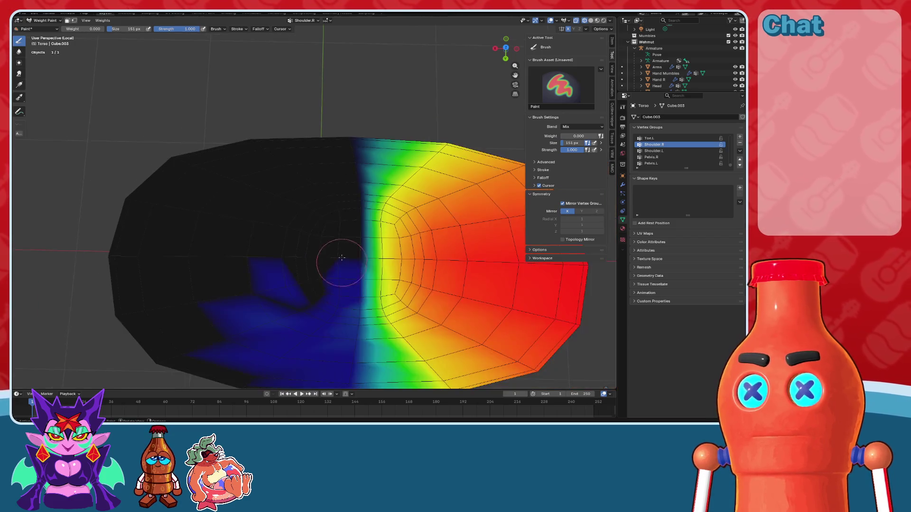
middle_click_drag(336, 280, 325, 264)
scroll(325, 285, "up", 4)
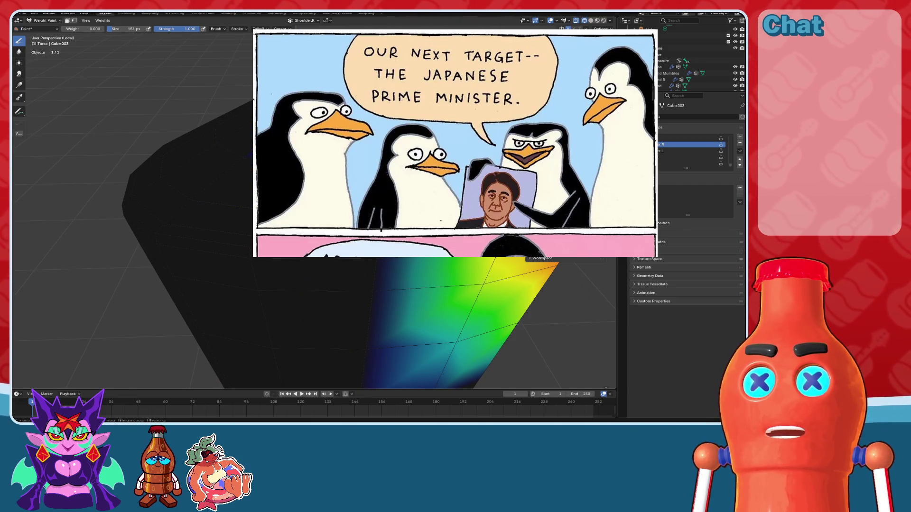
mouse_move(327, 214)
middle_mouse_down()
mouse_move(287, 223)
mouse_move(348, 280)
middle_mouse_up()
mouse_move(339, 323)
middle_mouse_down()
mouse_move(351, 329)
mouse_move(308, 173)
mouse_move(320, 163)
middle_mouse_up()
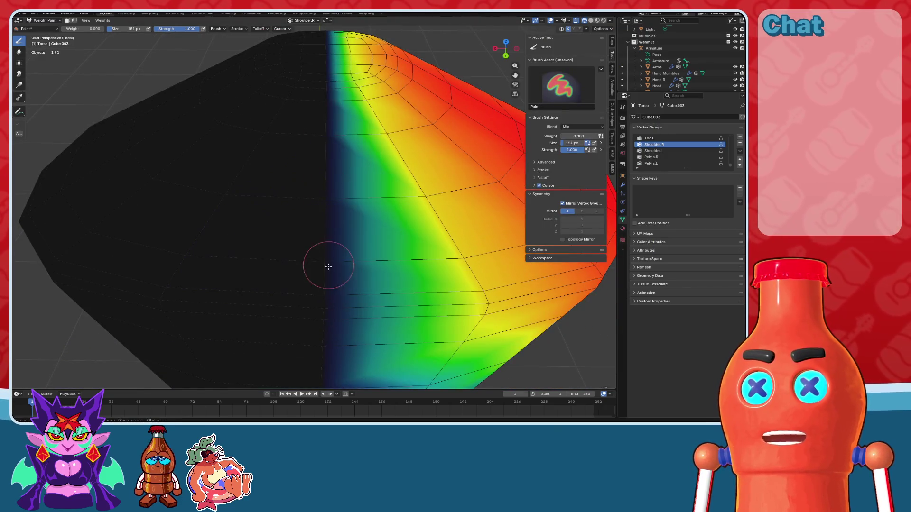
mouse_move(327, 223)
middle_mouse_down()
mouse_move(331, 180)
mouse_move(352, 209)
mouse_move(311, 207)
mouse_move(472, 183)
middle_mouse_up()
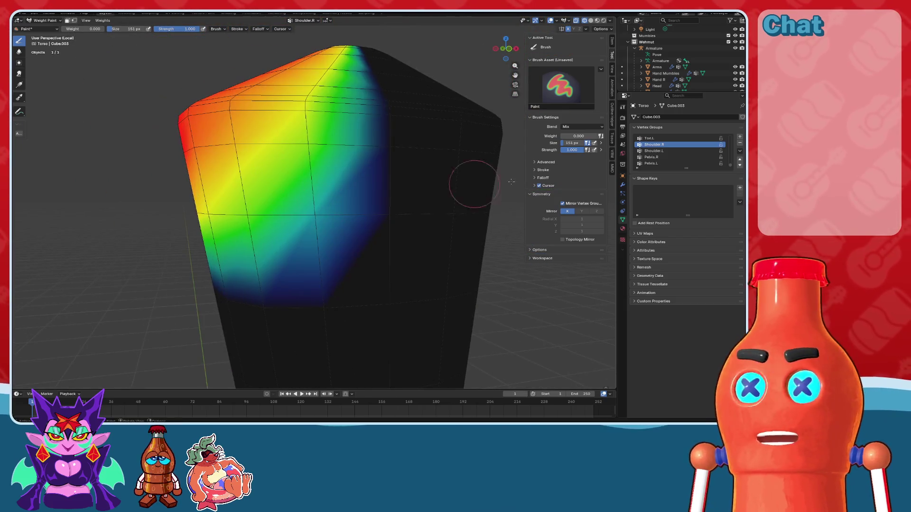
left_click(654, 151)
mouse_move(403, 199)
middle_mouse_down()
mouse_move(394, 197)
mouse_move(416, 193)
mouse_move(358, 189)
mouse_move(568, 35)
middle_mouse_up()
Step: Exit local view, snap to front view, and return the torso to Object Mode
key("KP_Divide")
key("KP_1")
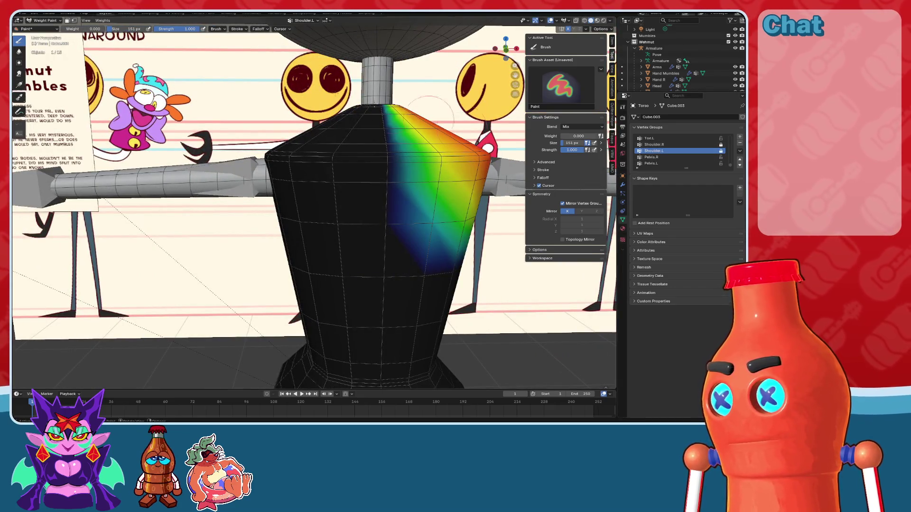
key("ctrl+Tab")
middle_click_drag(367, 194, 364, 200)
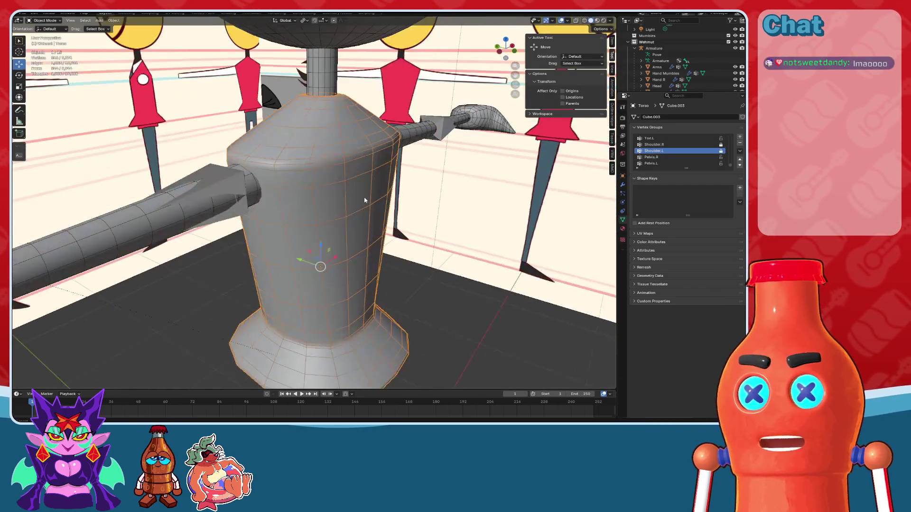
Step: Parent the torso to the armature with automatic weights, then deselect all
mouse_move(504, 288)
middle_mouse_down()
mouse_move(499, 330)
mouse_move(356, 209)
middle_mouse_up()
left_click(213, 167, "shift")
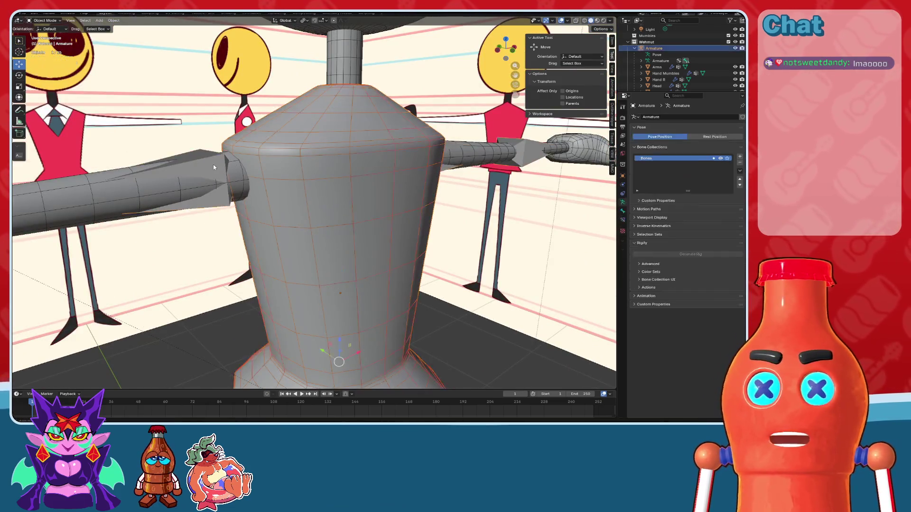
key("ctrl+p")
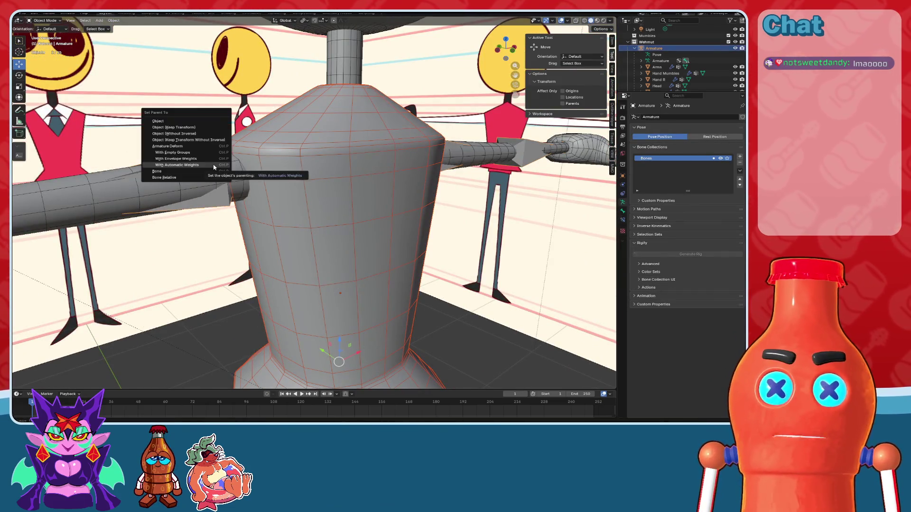
left_click(213, 164)
key("alt+a")
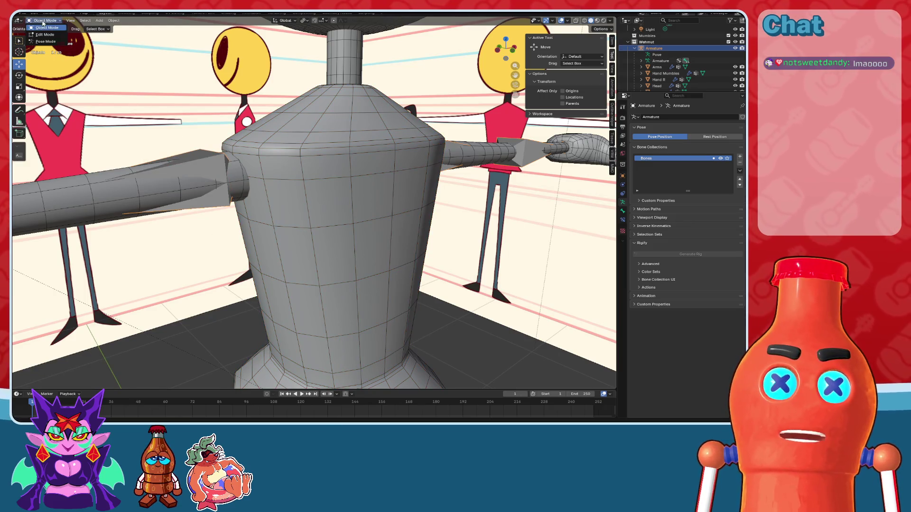
Step: In Pose Mode, rotate the right arm bone down to test deformation, then undo
left_click(43, 41)
middle_click_drag(233, 167, 303, 158)
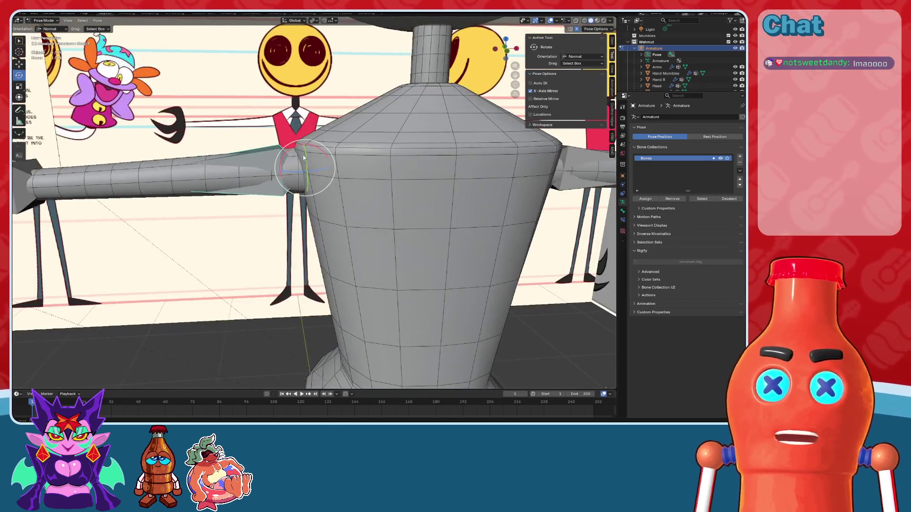
left_click_drag(321, 152, 345, 186)
key("Escape")
mouse_move(346, 186)
middle_mouse_down()
mouse_move(399, 159)
mouse_move(415, 179)
mouse_move(337, 163)
middle_mouse_up()
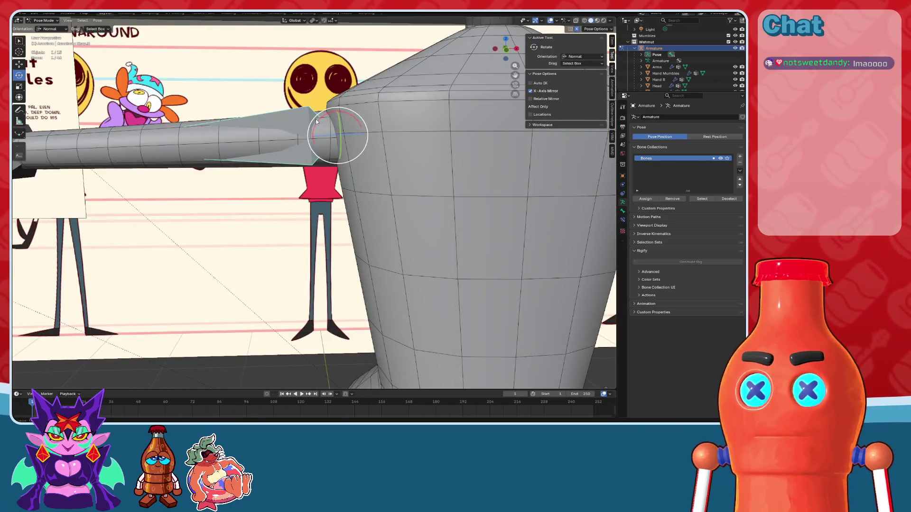
left_click_drag(316, 122, 308, 156)
mouse_move(308, 156)
middle_mouse_down()
mouse_move(371, 168)
mouse_move(403, 195)
mouse_move(379, 197)
mouse_move(407, 210)
mouse_move(388, 207)
mouse_move(526, 80)
middle_mouse_up()
key("ctrl+z")
Step: Return to Object Mode and select the torso mesh
scroll(354, 204, "up", 4)
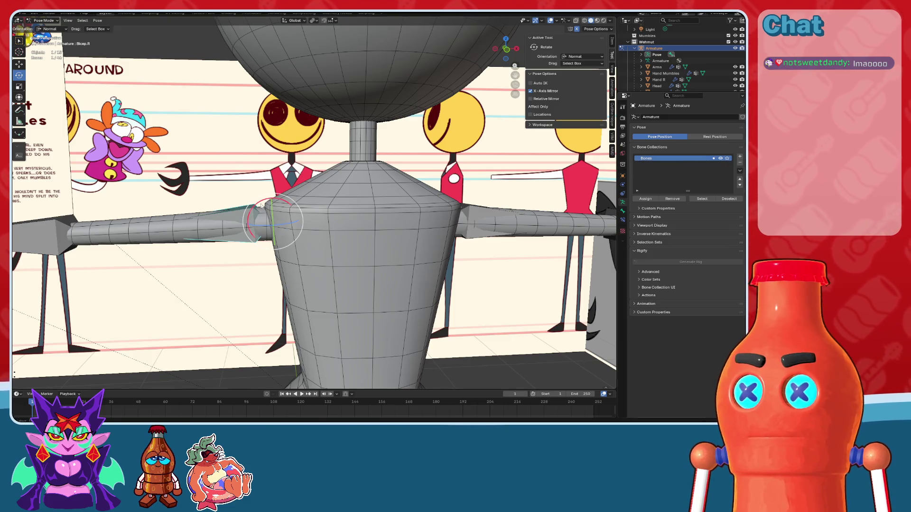
middle_click_drag(427, 212, 308, 189)
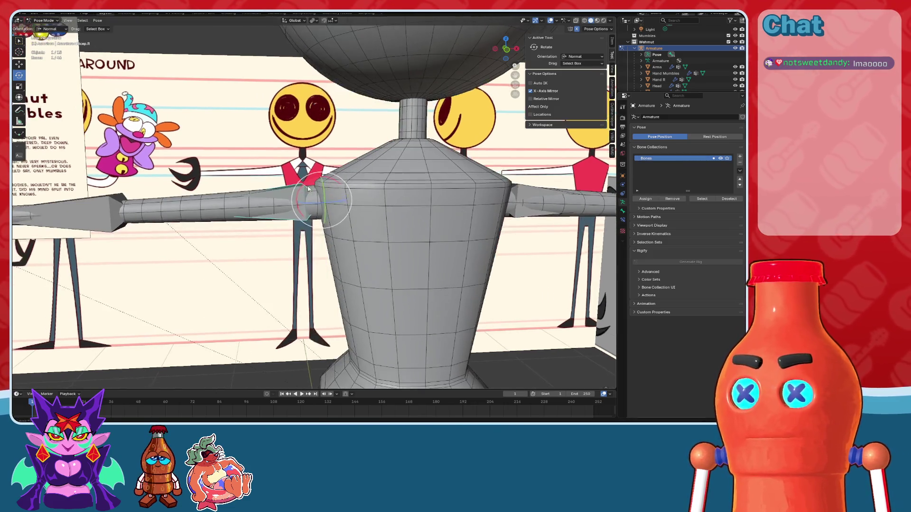
left_click(47, 28)
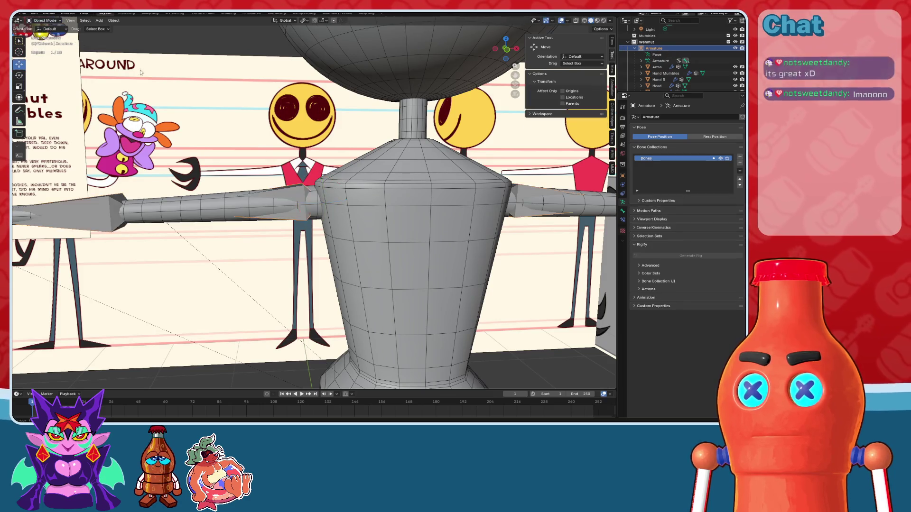
left_click(381, 192)
mouse_move(382, 192)
middle_mouse_down()
mouse_move(415, 212)
mouse_move(481, 168)
middle_mouse_up()
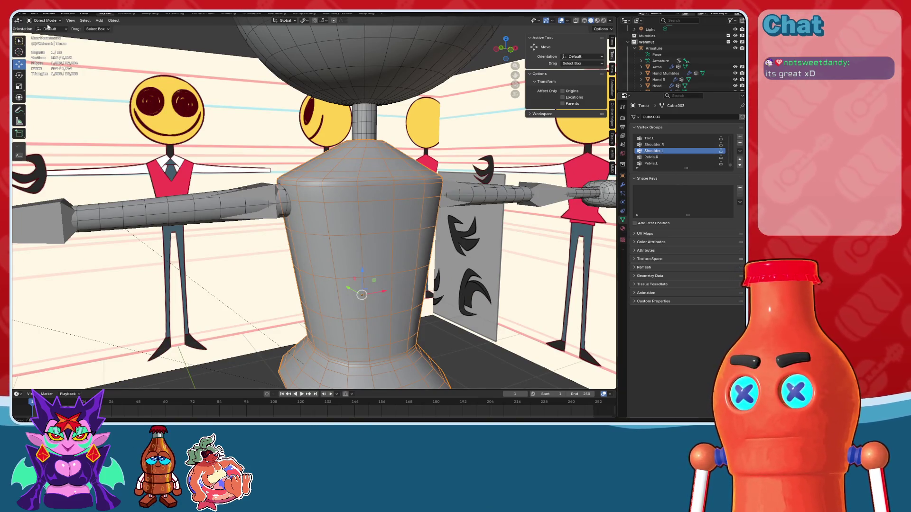
Step: Switch the torso to Weight Paint and view several groups' weights, including Upper Torso
left_click(45, 20)
left_click(46, 56)
left_click(652, 157)
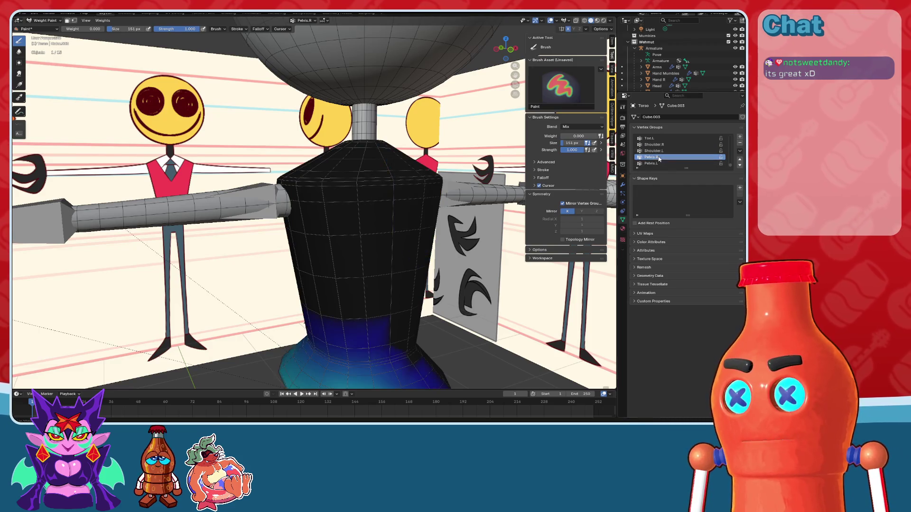
left_click(653, 145)
scroll(659, 146, "down", 5)
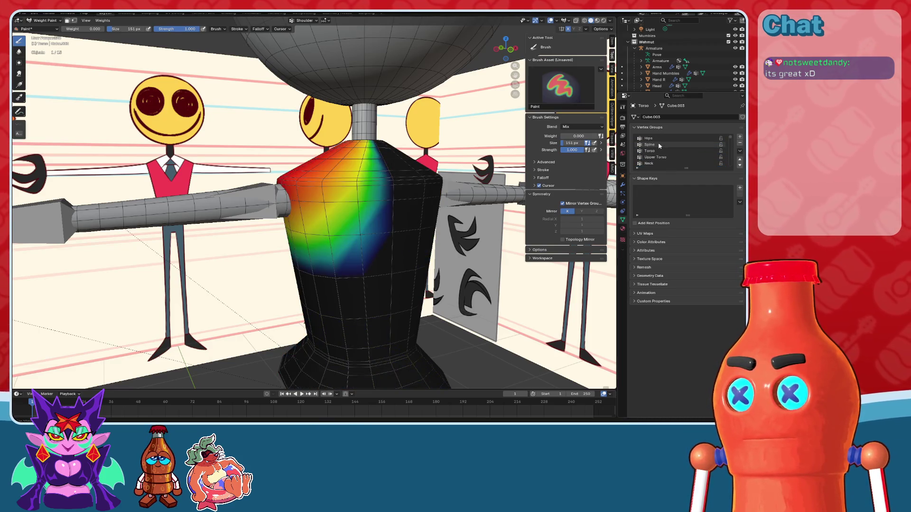
scroll(659, 146, "down", 1)
left_click(660, 151)
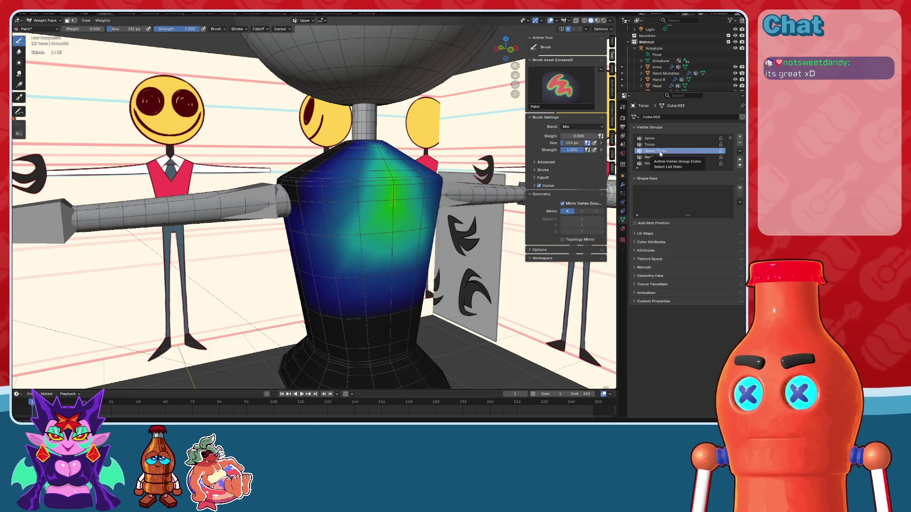
scroll(660, 153, "down", 6, "ctrl")
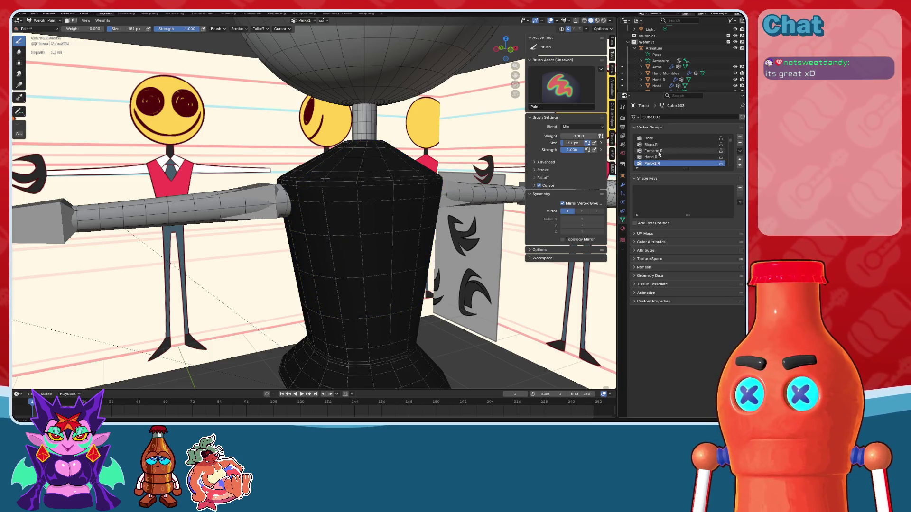
scroll(659, 154, "up", 3, "ctrl")
mouse_move(418, 164)
middle_mouse_down()
mouse_move(394, 202)
mouse_move(332, 185)
middle_mouse_up()
Step: Return to Object Mode and make the armature the active object
left_click(43, 21)
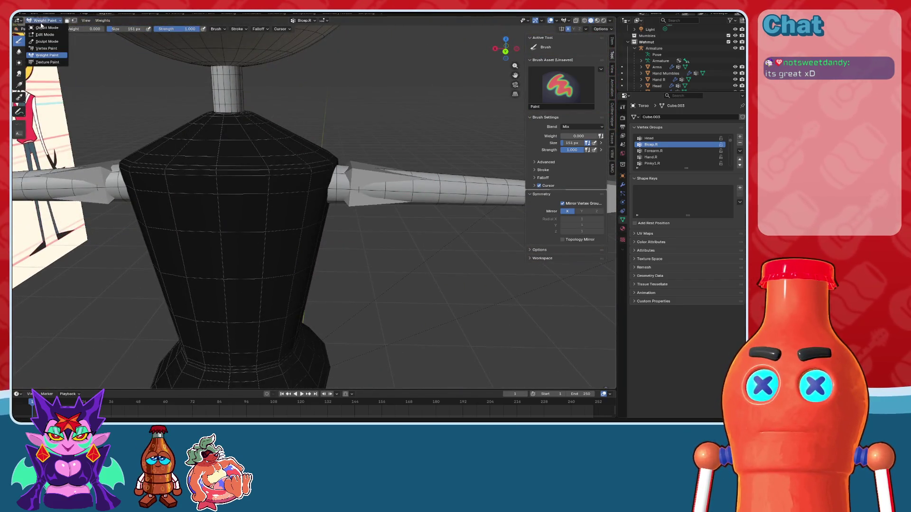
left_click(41, 28)
left_click(654, 48)
middle_click_drag(332, 190, 586, 87)
Step: In Front Orthographic edit mode, move the arm-torso joint about 0.05 m outward along X
left_click(48, 35)
left_click(505, 56)
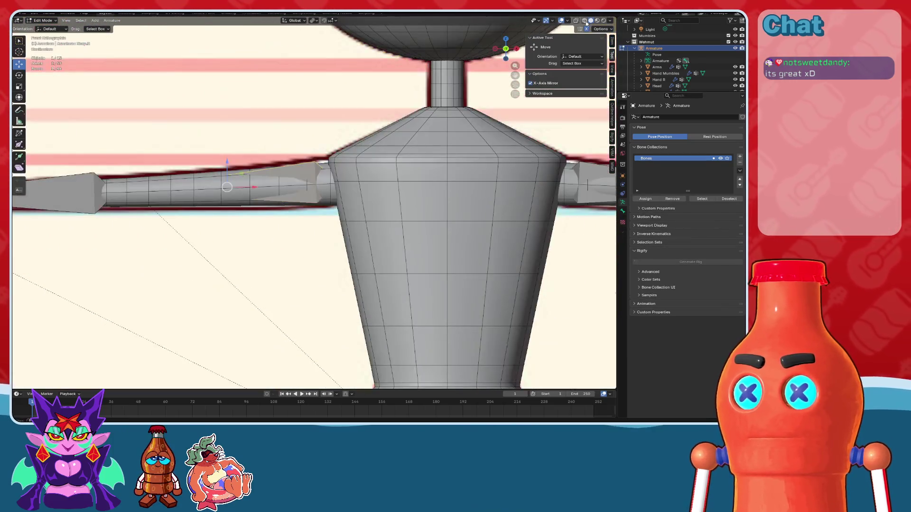
scroll(373, 201, "up", 5)
left_click(373, 201)
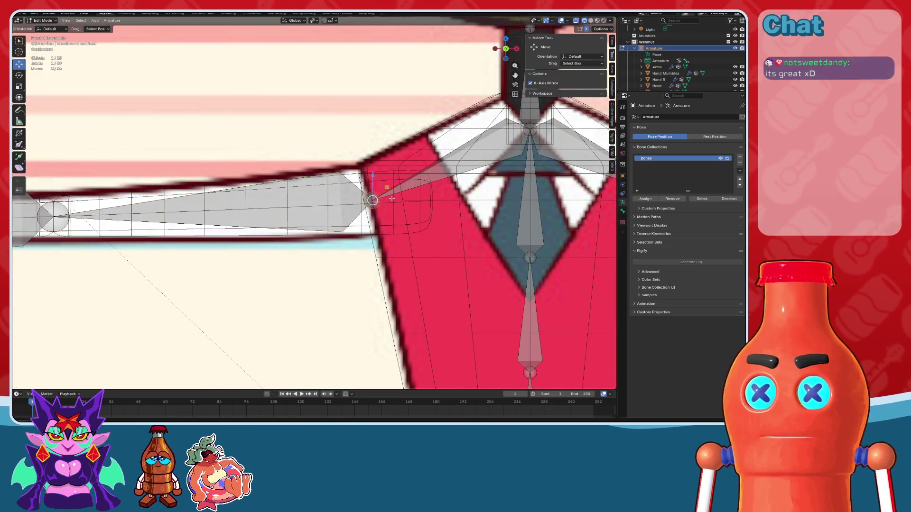
key("KP_Decimal")
key("g")
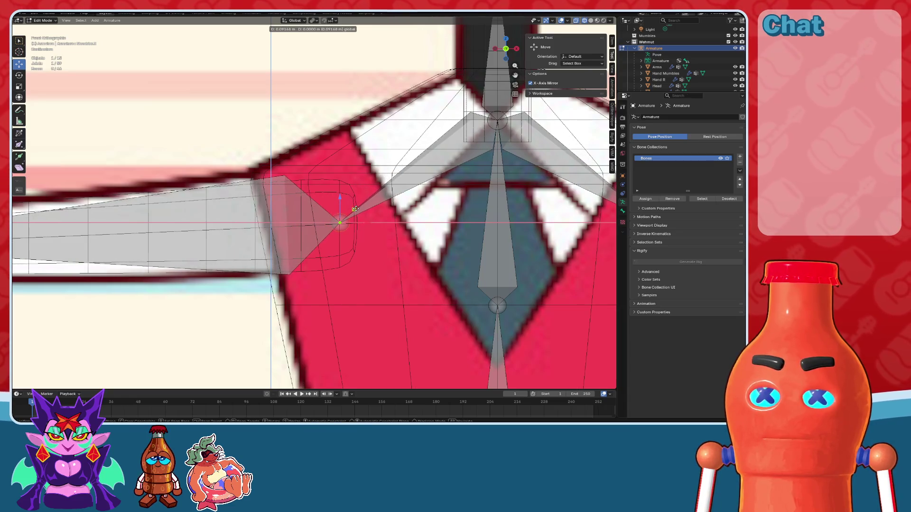
left_click(354, 209)
scroll(378, 195, "down", 5)
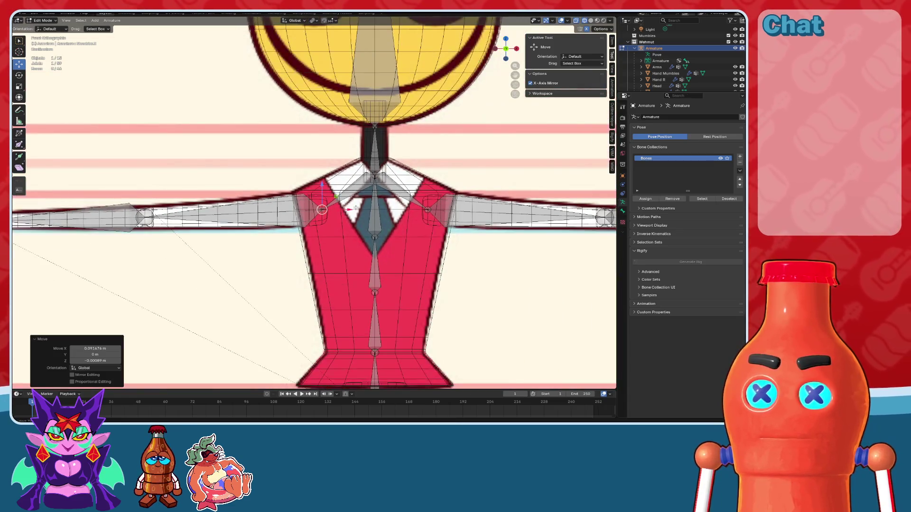
key("Tab")
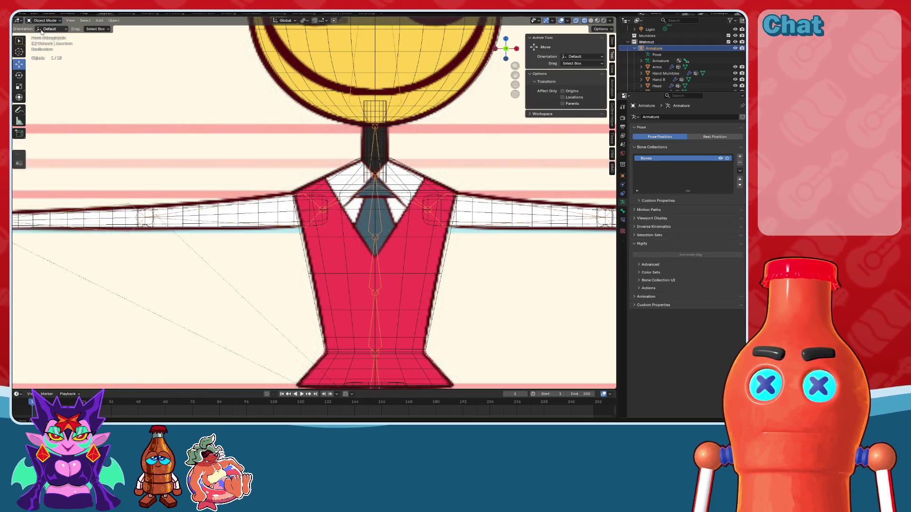
scroll(332, 199, "down", 5)
middle_click_drag(332, 200, 514, 123)
left_click(590, 21)
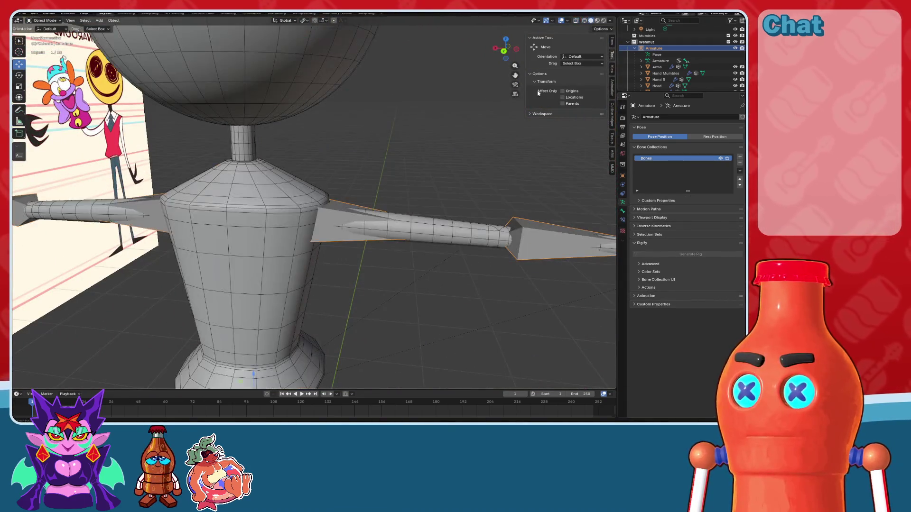
Step: Parent the Arms and Torso meshes to the armature with automatic weights
left_click(406, 219)
left_click(199, 202, "shift")
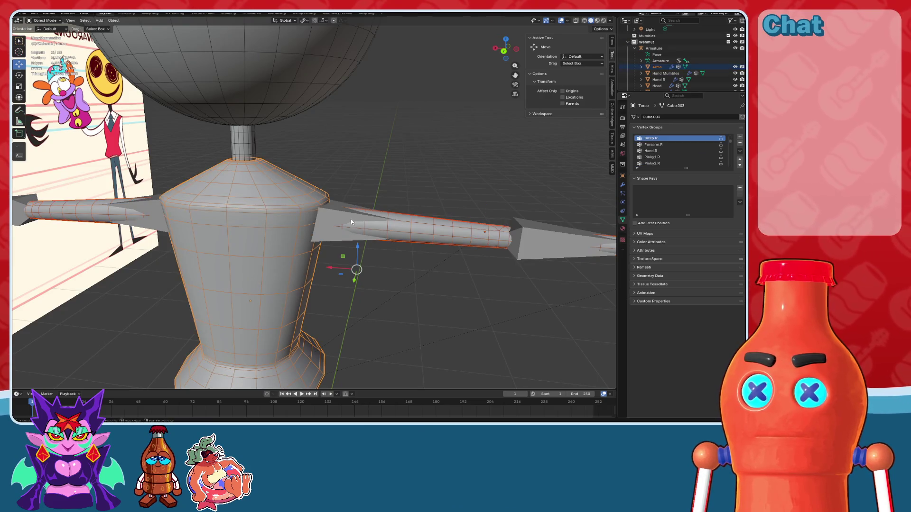
left_click(325, 213, "shift")
key("ctrl+p")
left_click(326, 216)
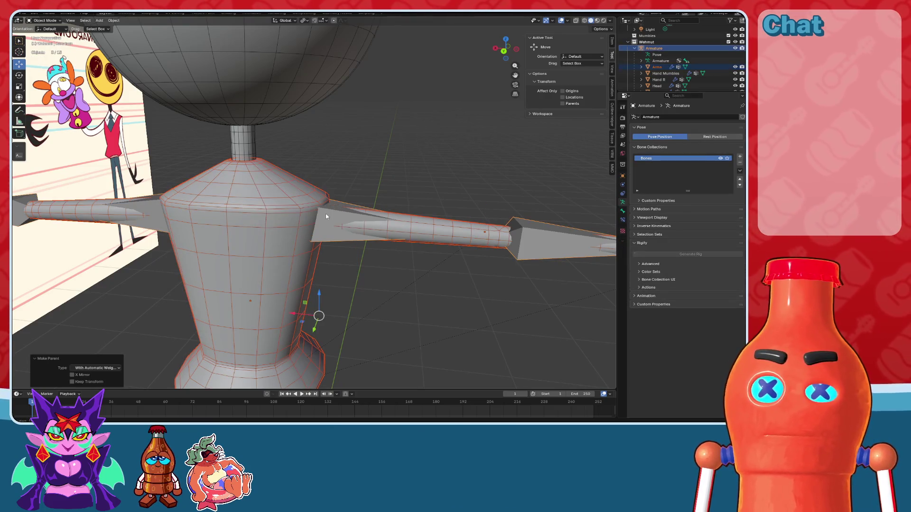
left_click(326, 216)
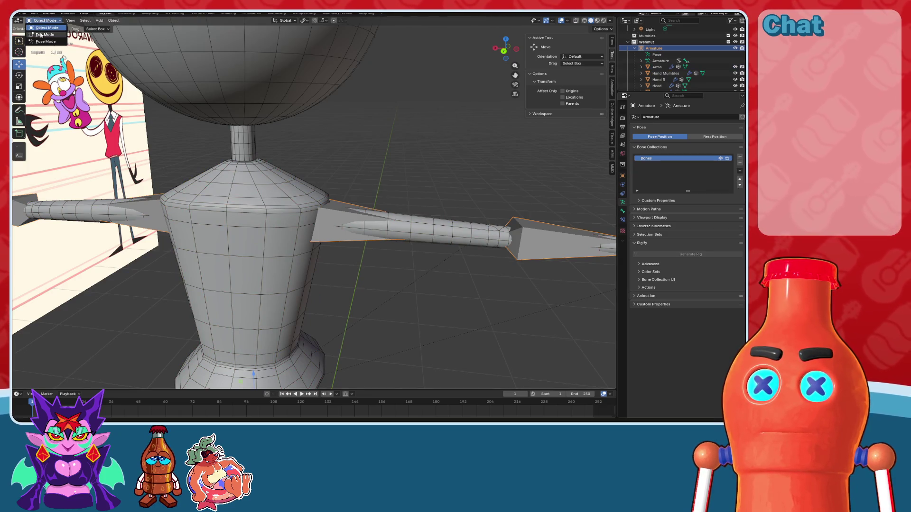
Step: In Pose Mode, test-rotate the right arm and set Bicep.R bendy segments to 10
left_click(42, 35)
left_click(42, 42)
left_click(321, 221)
mouse_move(304, 206)
left_mouse_down()
mouse_move(313, 226)
mouse_move(328, 209)
mouse_move(323, 189)
left_mouse_up()
key("ctrl+z")
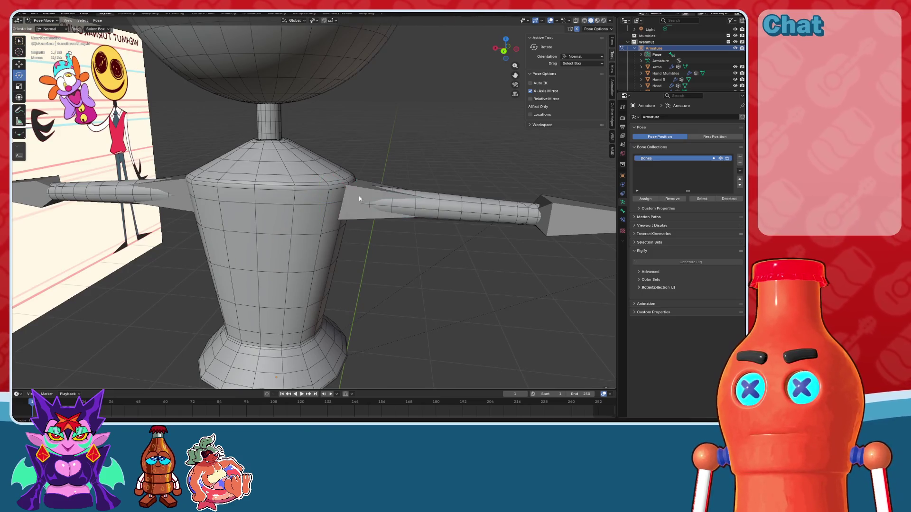
left_click(623, 210)
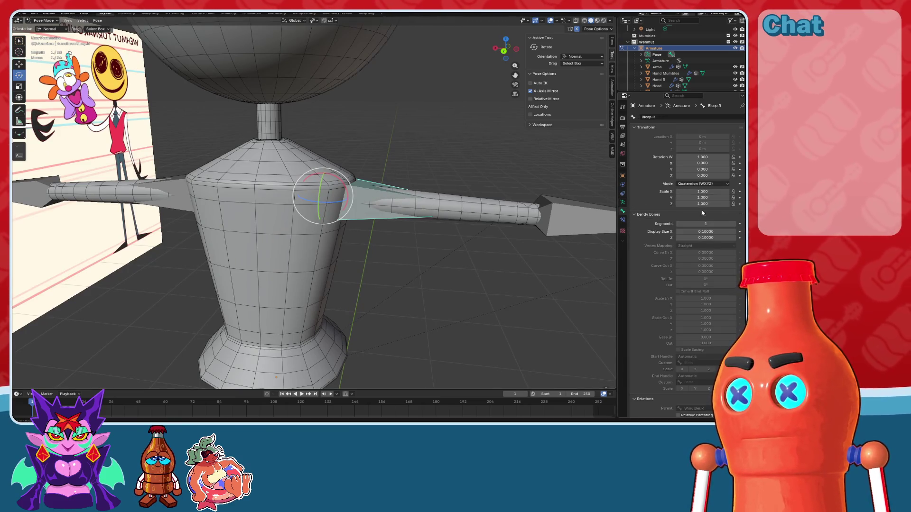
key("Return")
left_click_drag(324, 184, 353, 221)
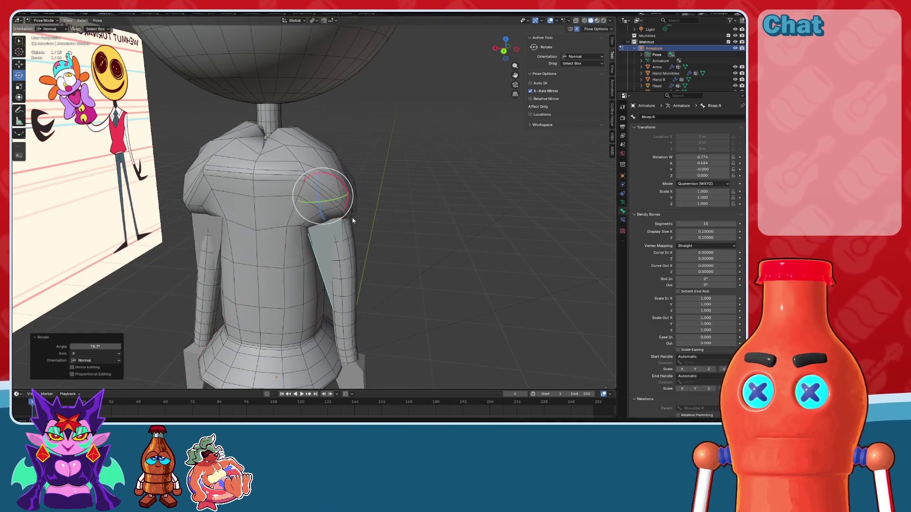
key("ctrl+z")
Step: Set Shoulder.R and Bicep.R bendy segments to 1, testing the arm bend in wireframe
left_click(297, 173)
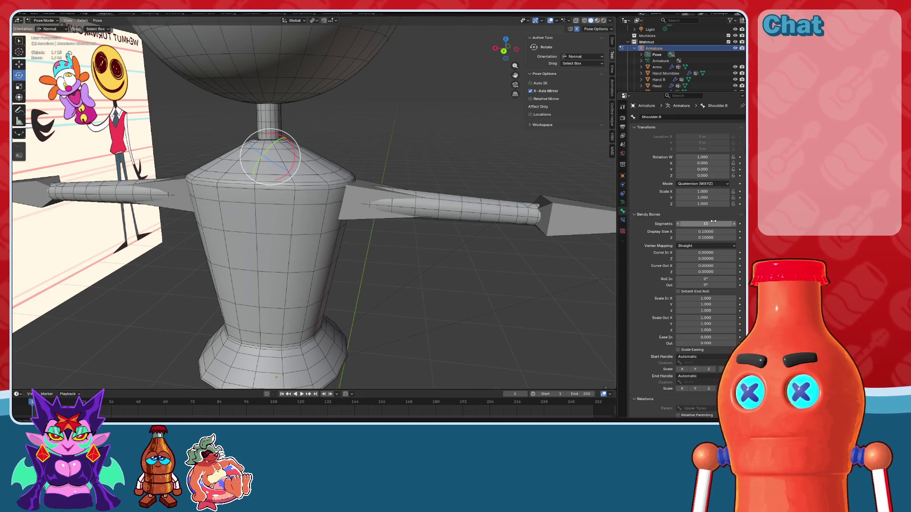
key("Return")
middle_click_drag(602, 85, 585, 30)
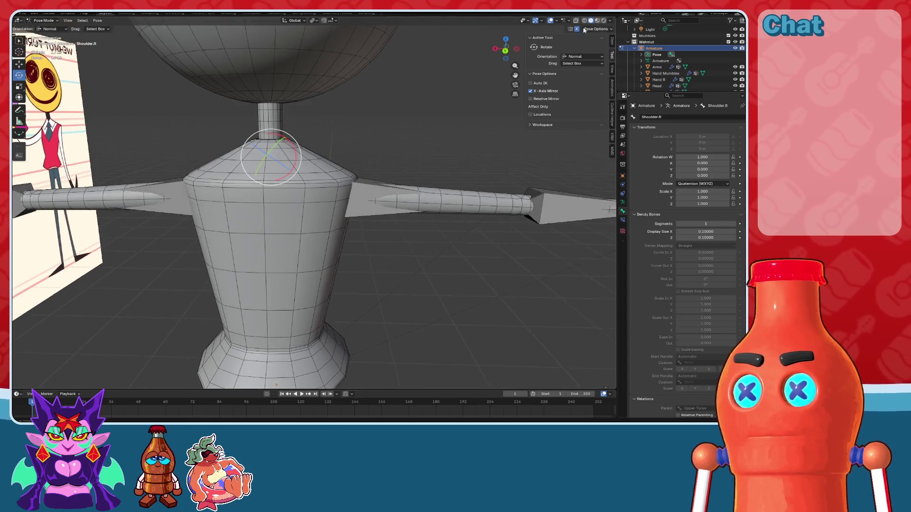
left_click(584, 21)
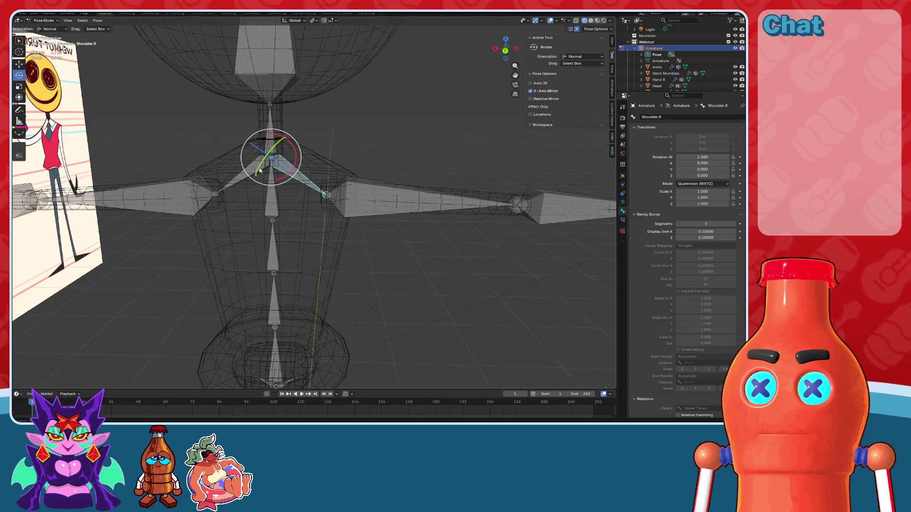
key("ctrl+shift+m")
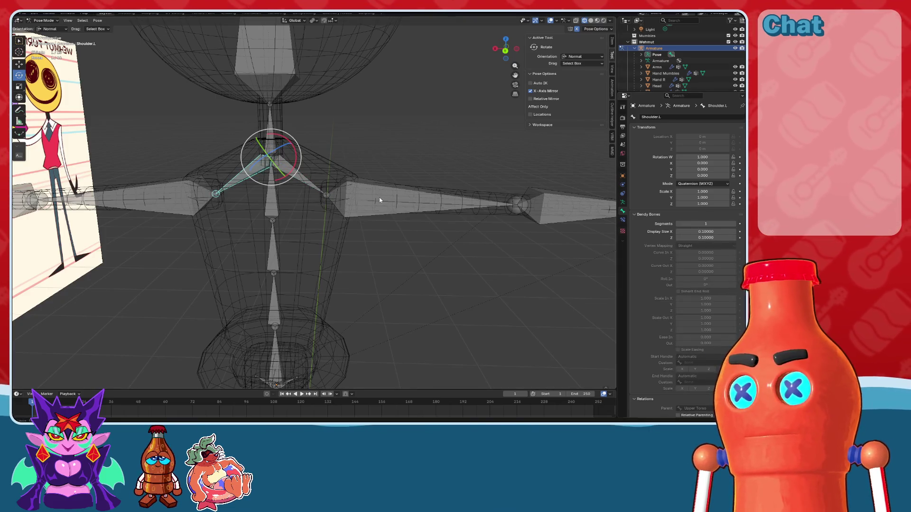
left_click(378, 200)
mouse_move(351, 199)
left_mouse_down()
mouse_move(350, 191)
mouse_move(356, 210)
left_mouse_up()
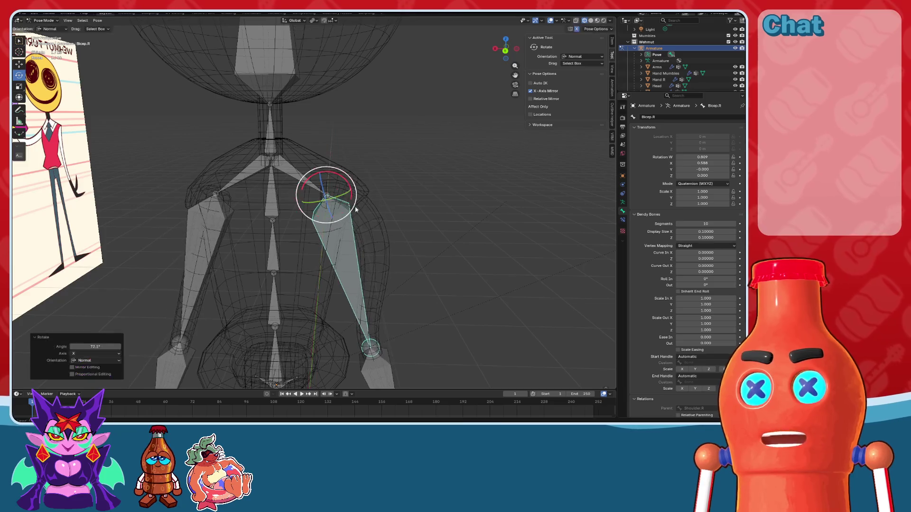
left_click(589, 21)
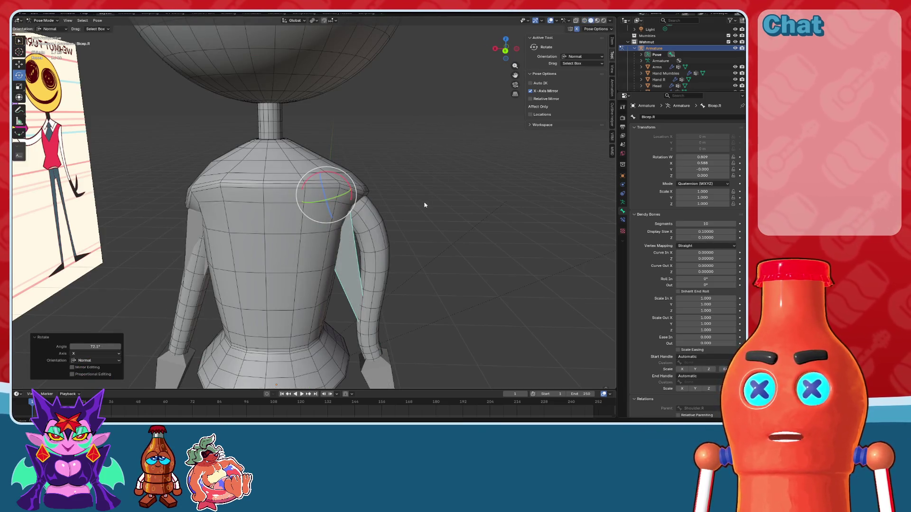
left_click(389, 236)
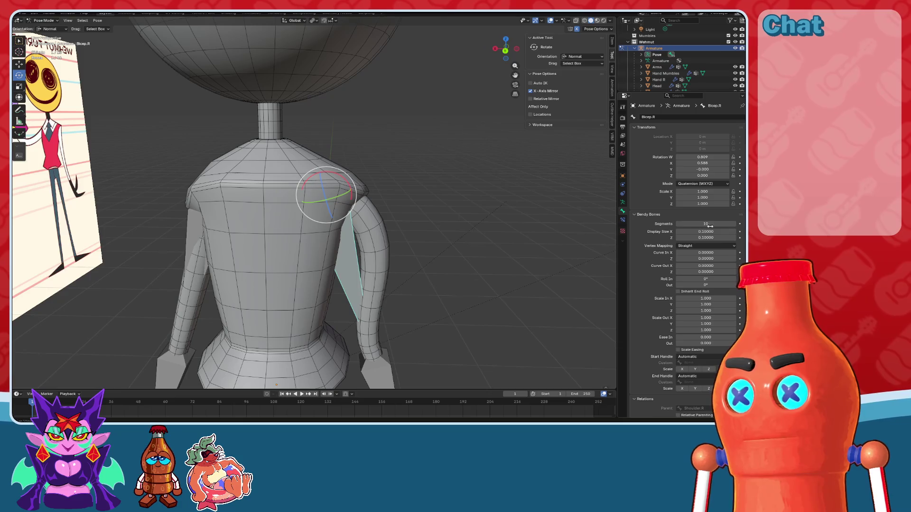
left_click(707, 223)
type("5")
key("Return")
mouse_move(477, 213)
middle_mouse_down()
mouse_move(449, 217)
mouse_move(366, 161)
middle_mouse_up()
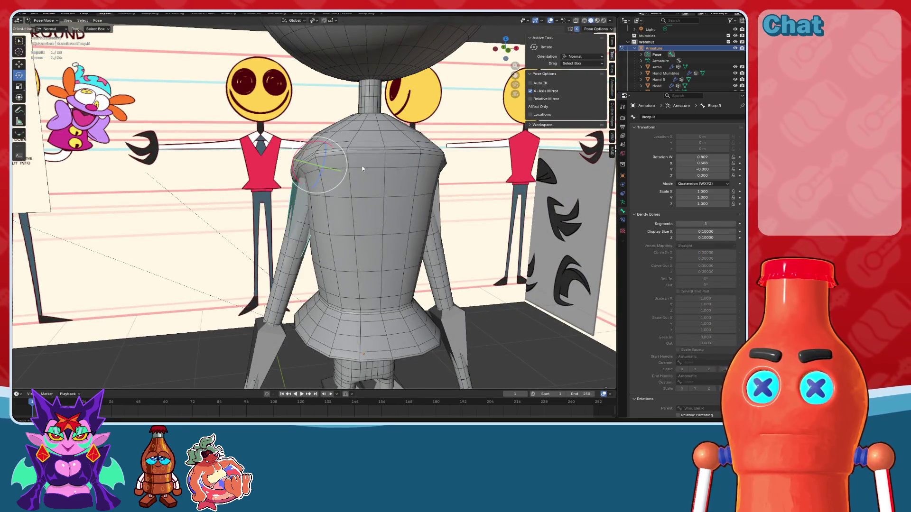
Step: Return to Object Mode and select the armature among the overlapping meshes
left_click(46, 27)
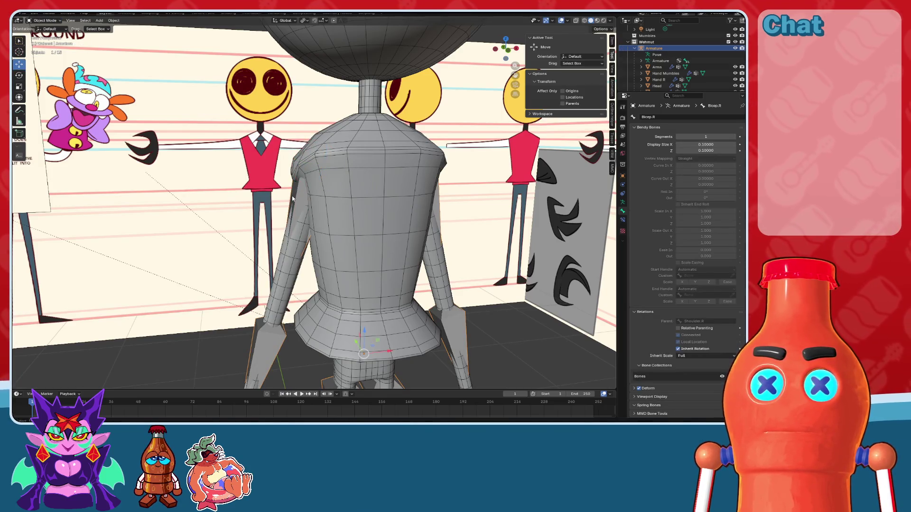
left_click(298, 200)
left_click(298, 200)
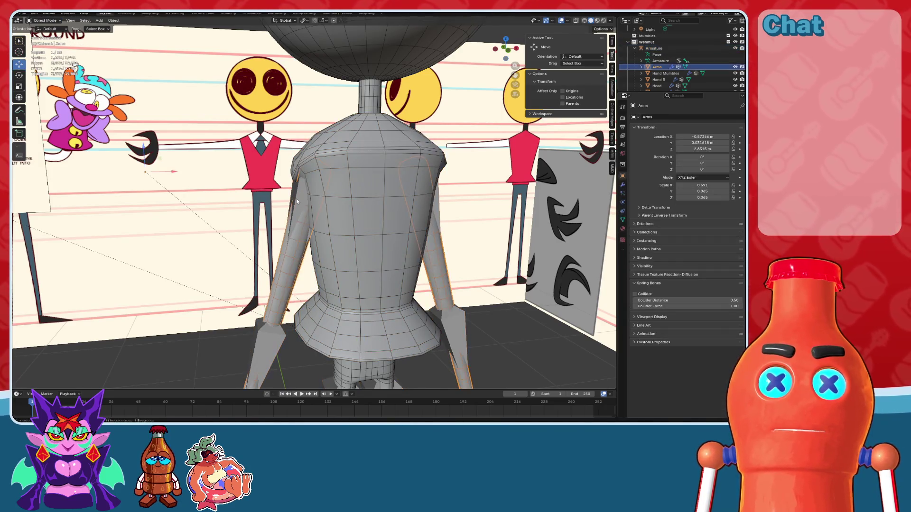
left_click(297, 204)
left_click(297, 204)
left_click(297, 203)
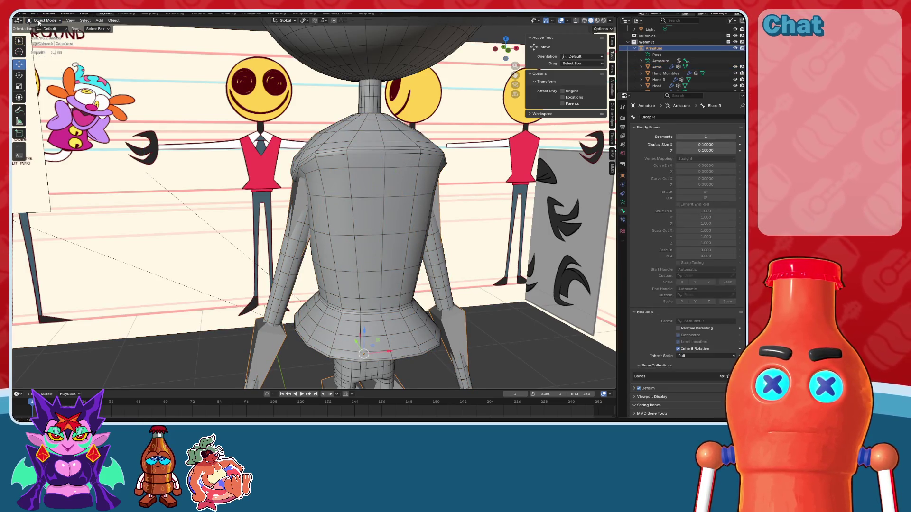
Step: Apply the current pose as the rest pose via Pose > Apply
left_click(46, 42)
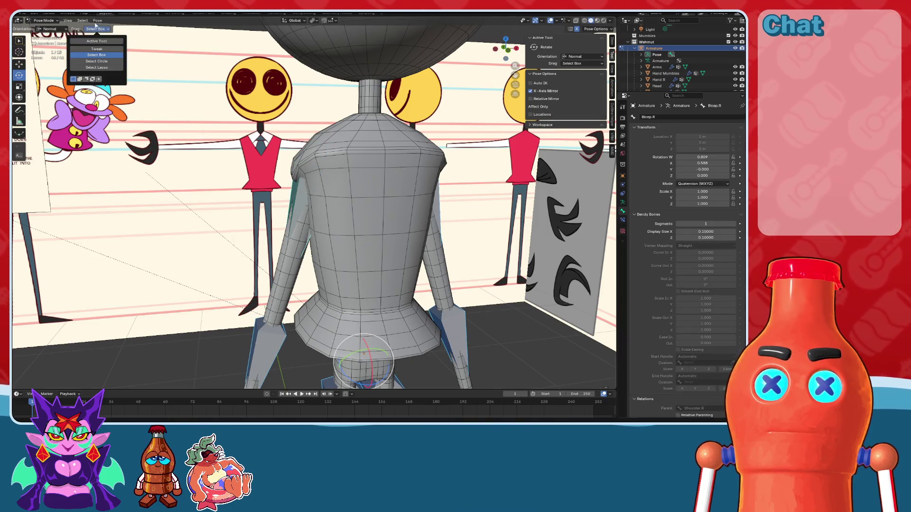
left_click(97, 20)
mouse_move(105, 42)
left_click(189, 40)
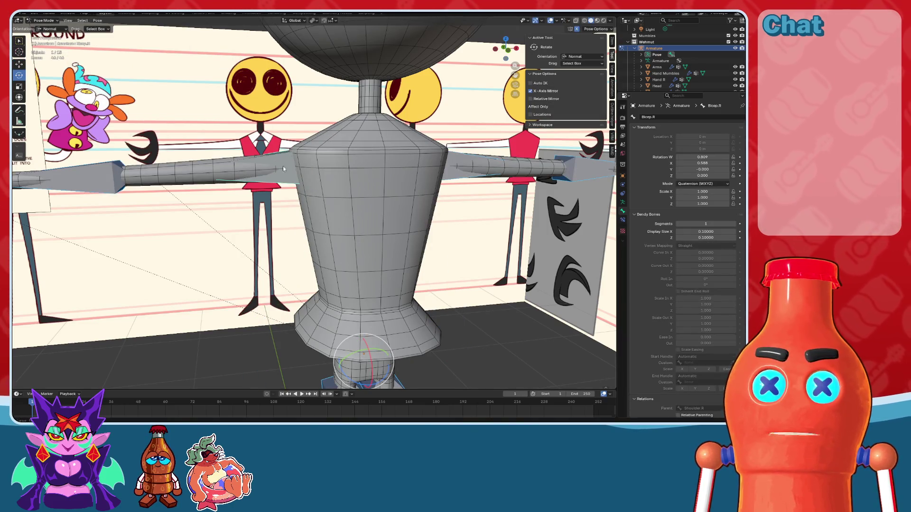
key("ctrl+z")
key("ctrl+z")
key("ctrl+shift+z")
key("ctrl+shift+z")
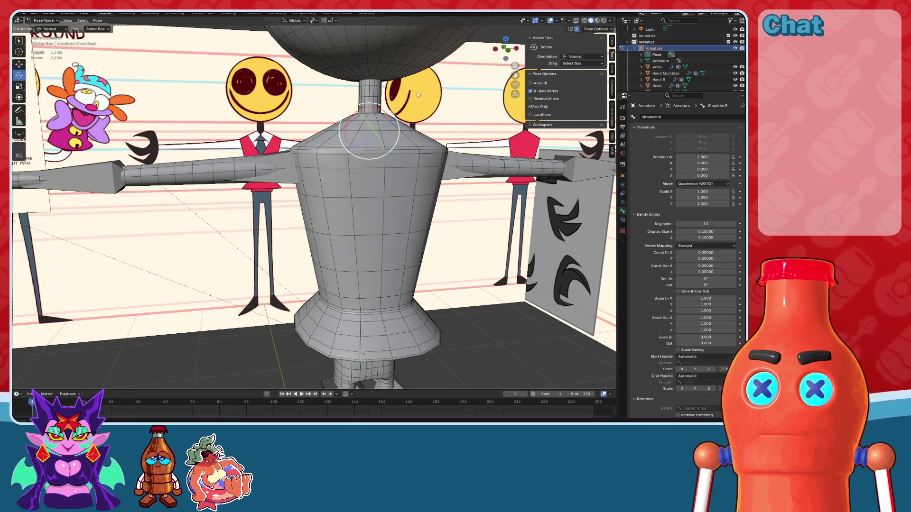
Step: Toggle X-ray so bones show through, then enter Edit Mode on the armature
key("shift+z")
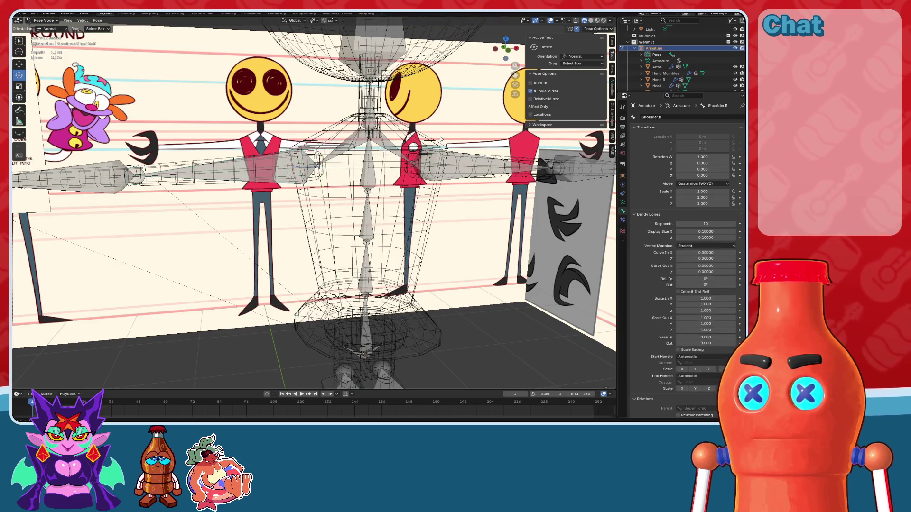
key("ctrl+Tab")
key("Tab")
middle_click_drag(434, 143, 379, 142)
Step: Inspect the Shoulder.R, Shoulder.L and Bicep.R bones from the front view
left_click(342, 145)
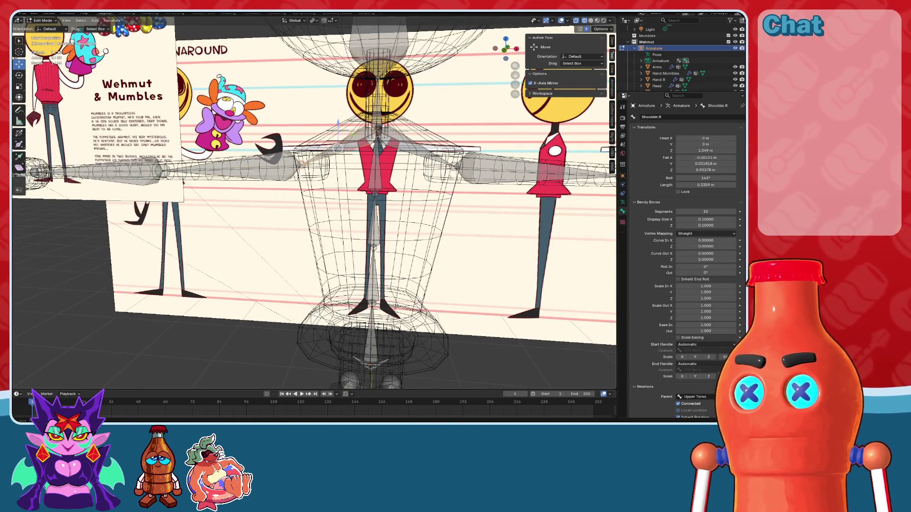
left_click(402, 158)
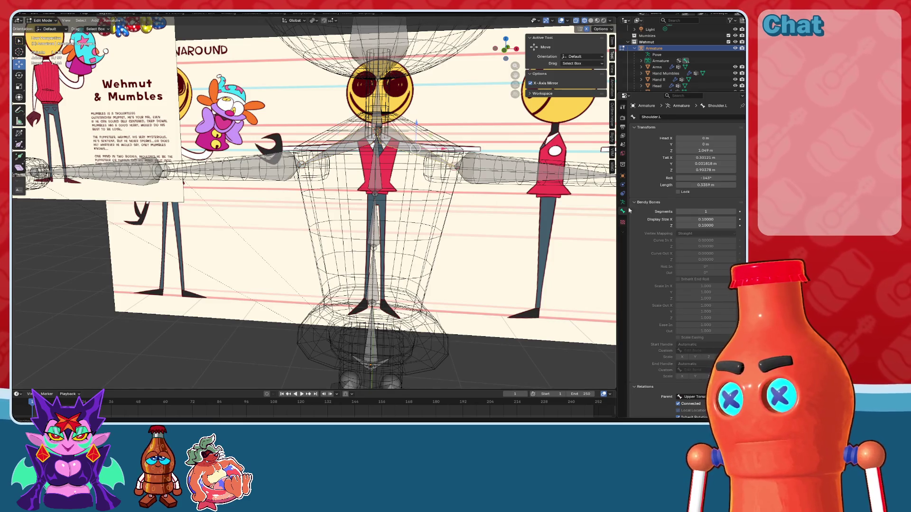
key("ctrl+shift+m")
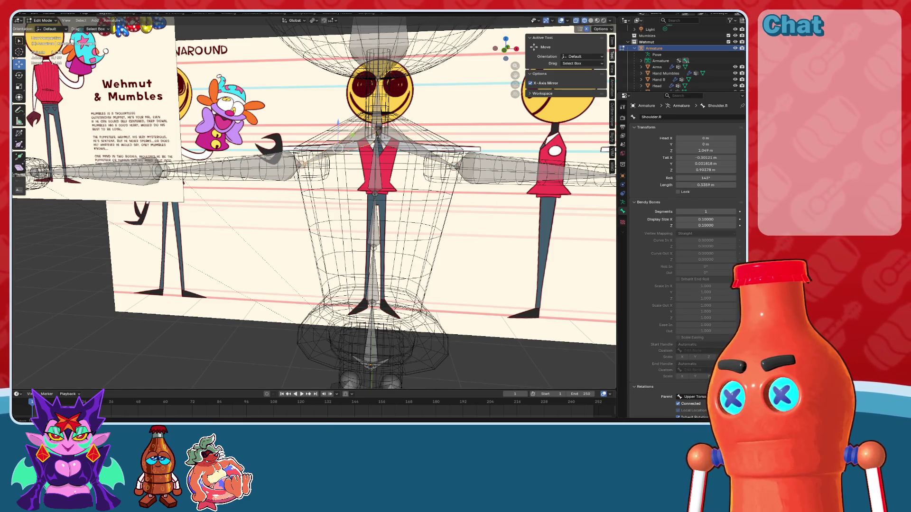
left_click(506, 55)
scroll(435, 142, "up", 5)
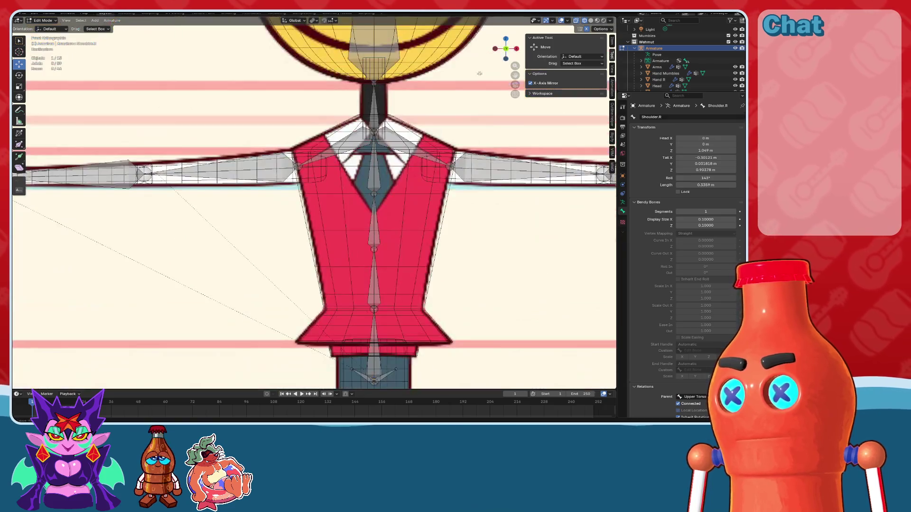
left_click(254, 176)
Step: Return to Object Mode and show the meshes solid and opaque again
left_click(42, 20)
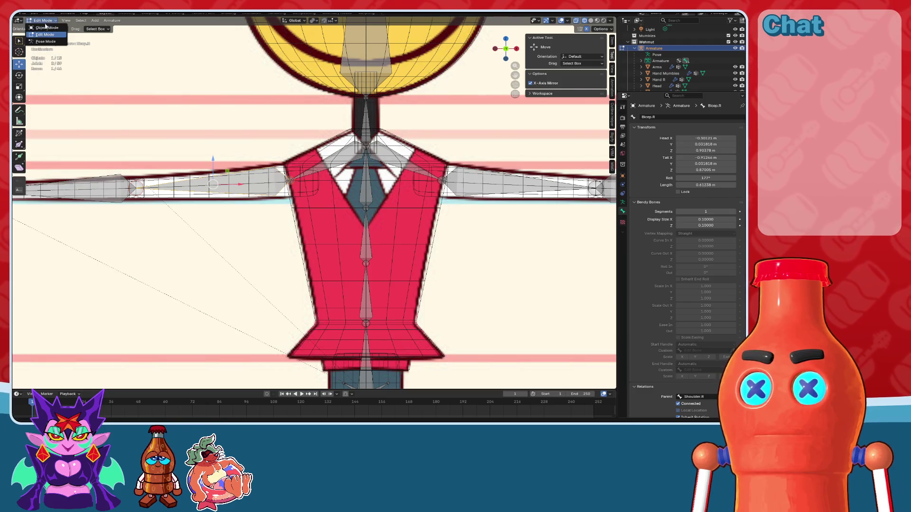
left_click(46, 29)
left_click(311, 190)
left_click(590, 20)
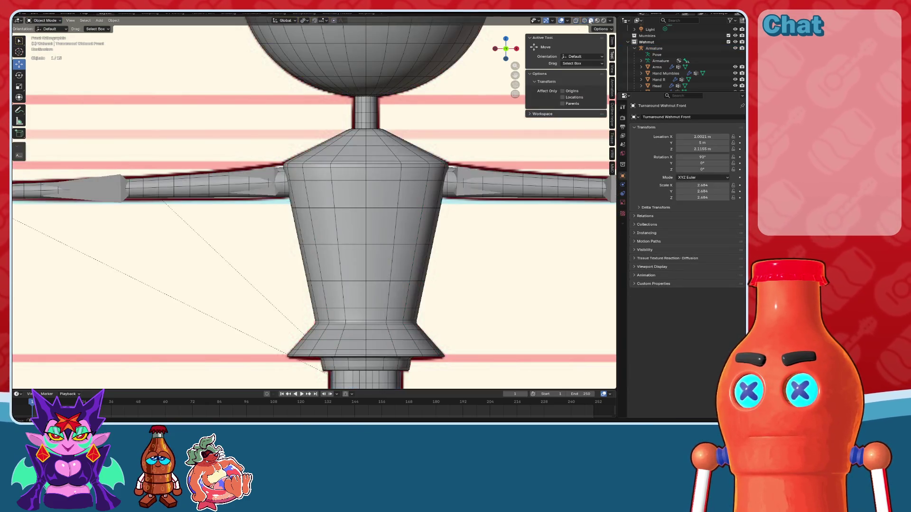
Step: Parent the Arms and Torso meshes to the armature with automatic weights
left_click(206, 186)
left_click(358, 183, "shift")
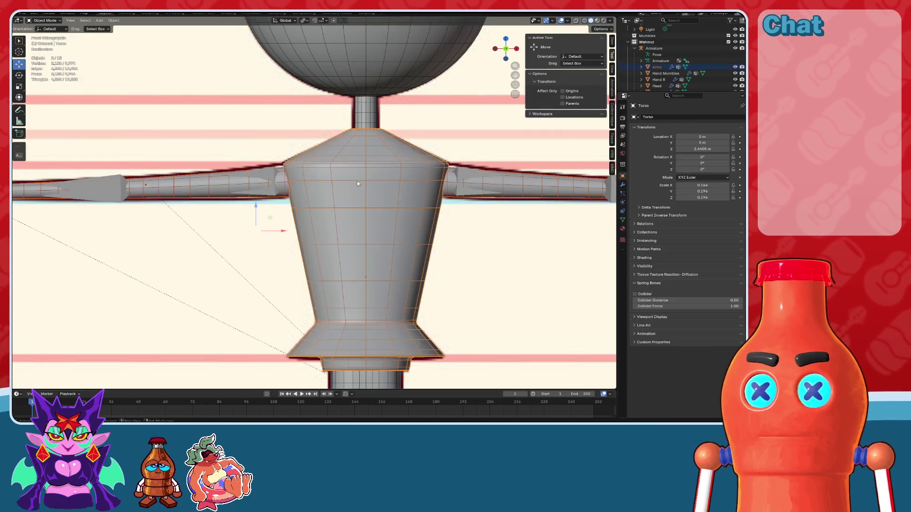
left_click(265, 169, "shift")
key("ctrl+p")
left_click(259, 170)
Step: Put the armature in Pose Mode and rotate Bicep.R down about 77° to test
middle_click_drag(258, 170, 313, 207)
left_click(287, 170)
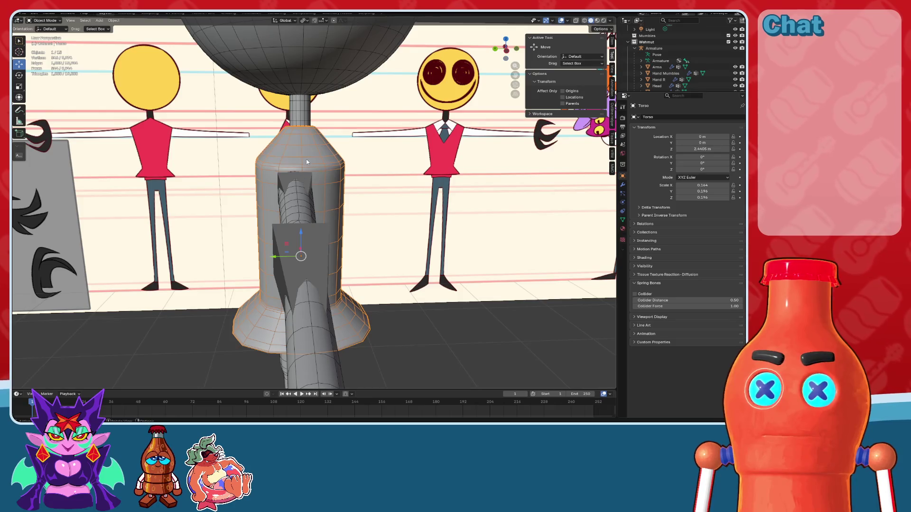
left_click(46, 42)
middle_click_drag(228, 143, 266, 163)
left_click_drag(265, 165, 265, 195)
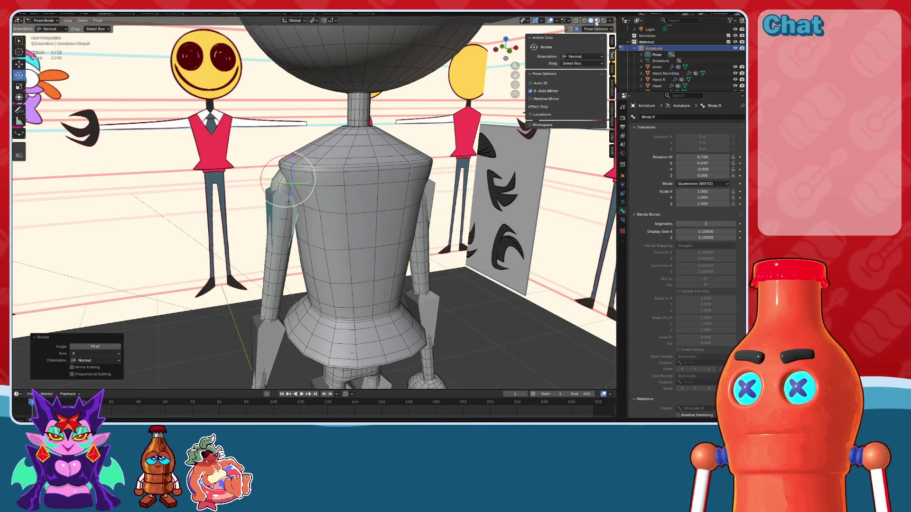
Step: Inspect the bent arm's deformation in material preview from several angles
left_click(597, 21)
middle_click_drag(467, 122, 435, 136)
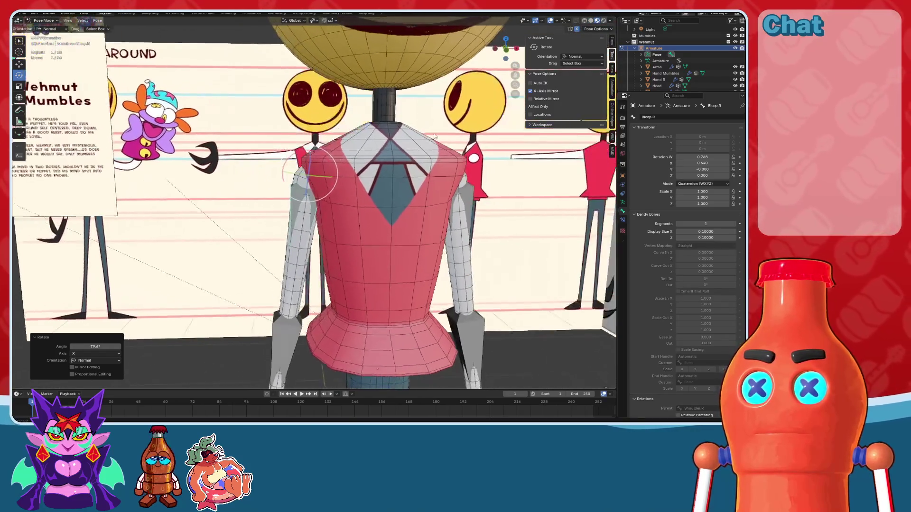
scroll(366, 195, "up", 3)
scroll(366, 195, "down", 5)
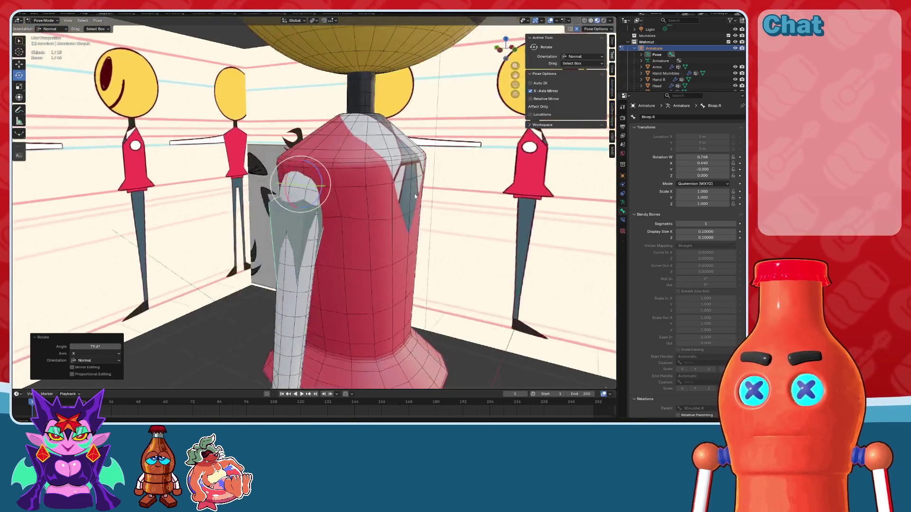
scroll(366, 193, "up", 5)
scroll(503, 47, "down", 3)
left_click(506, 50)
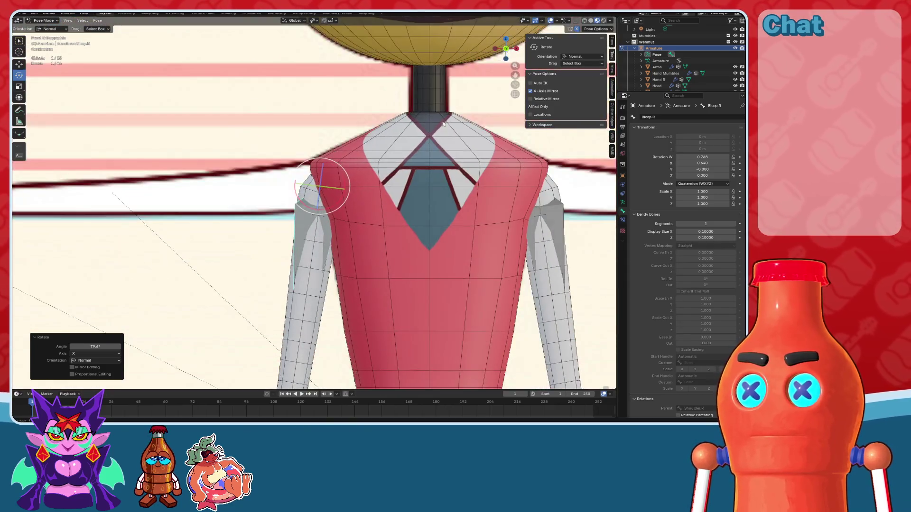
scroll(426, 145, "down", 3)
scroll(427, 145, "up", 4)
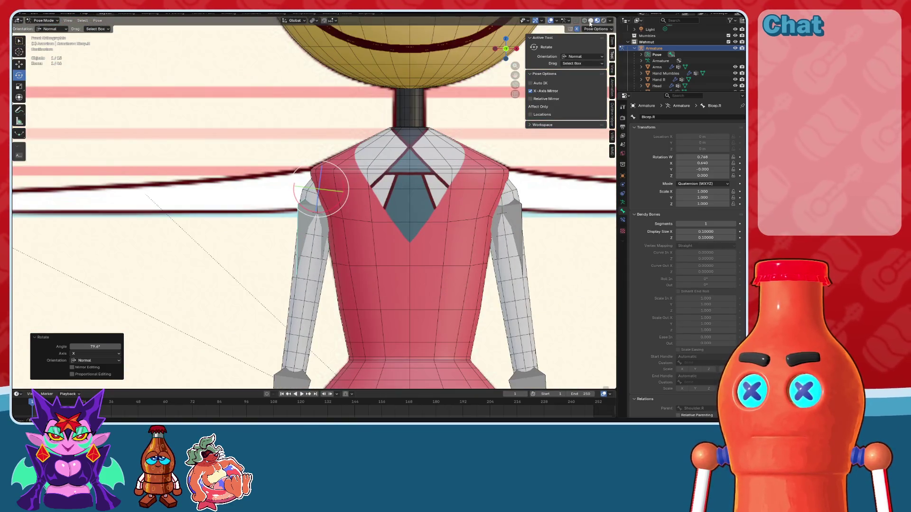
Step: Return to solid shading and clear the bicep rotation back to T-pose
left_click(590, 24)
key("alt+z")
key("alt+r")
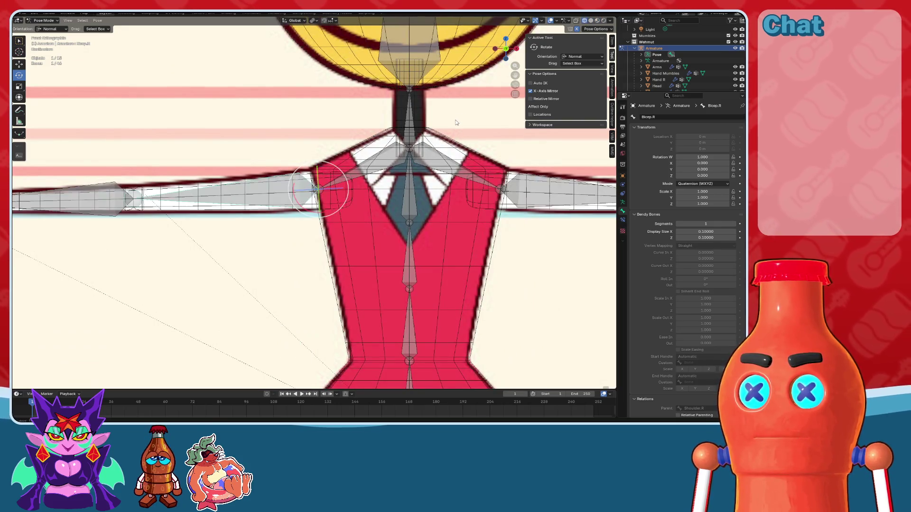
Step: Slide the Shoulder.R joint outward in Edit Mode, then return to Object Mode
scroll(456, 122, "up", 2)
left_click(455, 123)
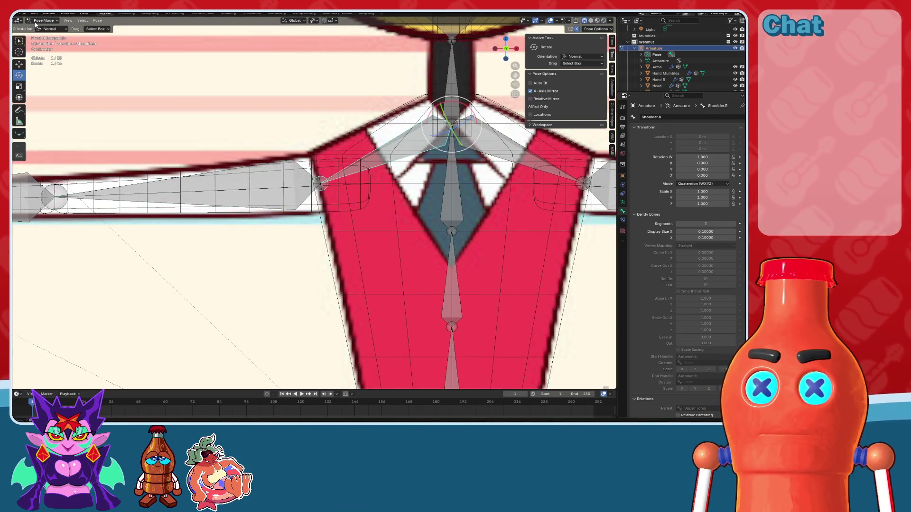
left_click(45, 34)
scroll(300, 183, "up", 3)
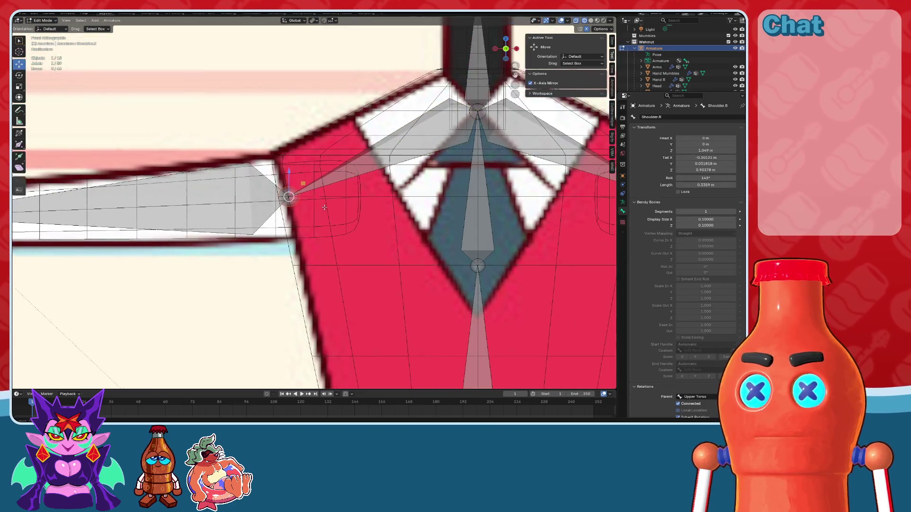
left_click_drag(300, 183, 332, 187)
scroll(273, 194, "down", 6)
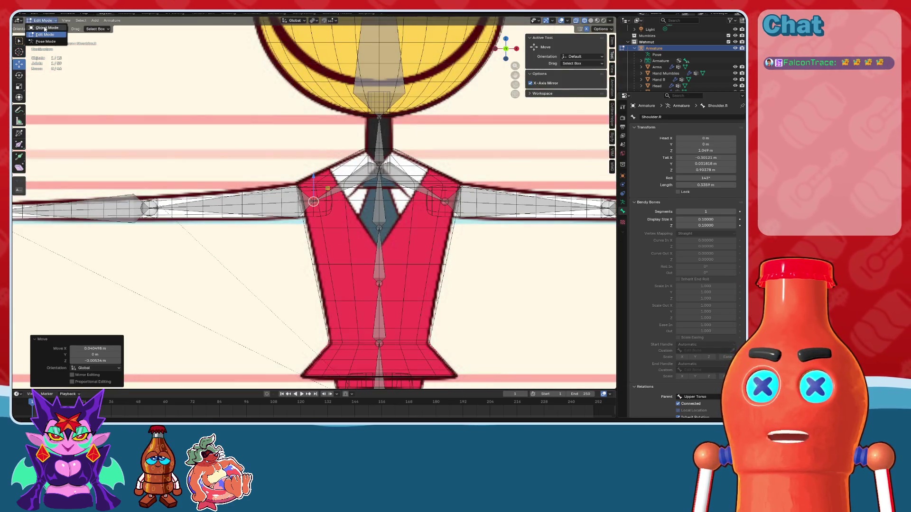
key("Tab")
Step: Show solid shading and reselect the Arms mesh and the armature
left_click(591, 21)
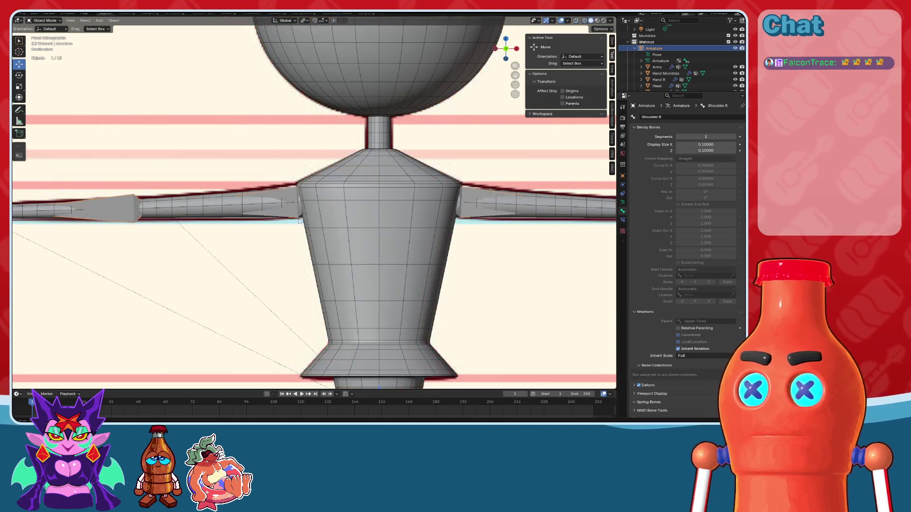
left_click(270, 211)
left_click(365, 189)
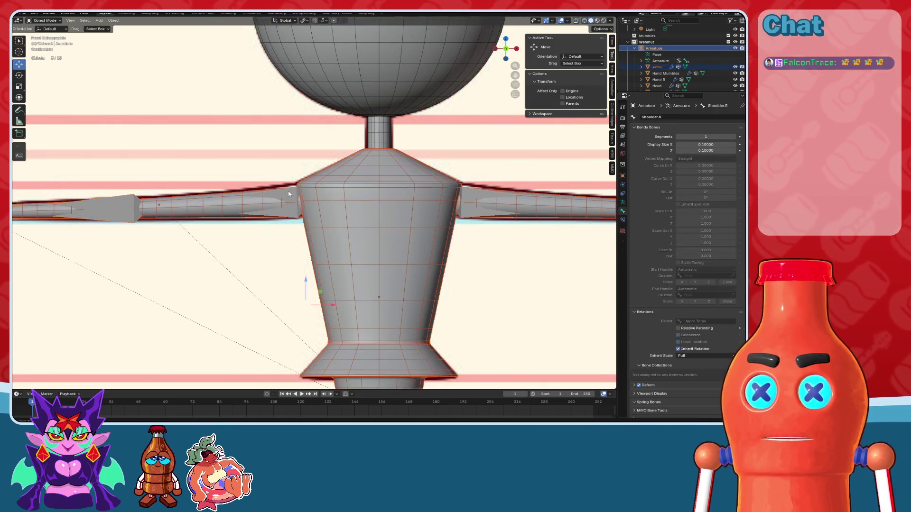
left_click(288, 193, "alt")
left_click(264, 166)
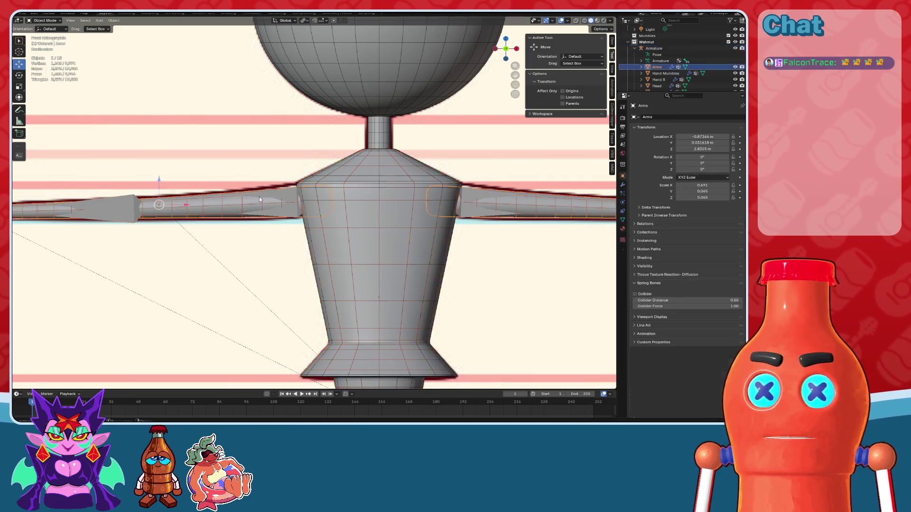
left_click(46, 20)
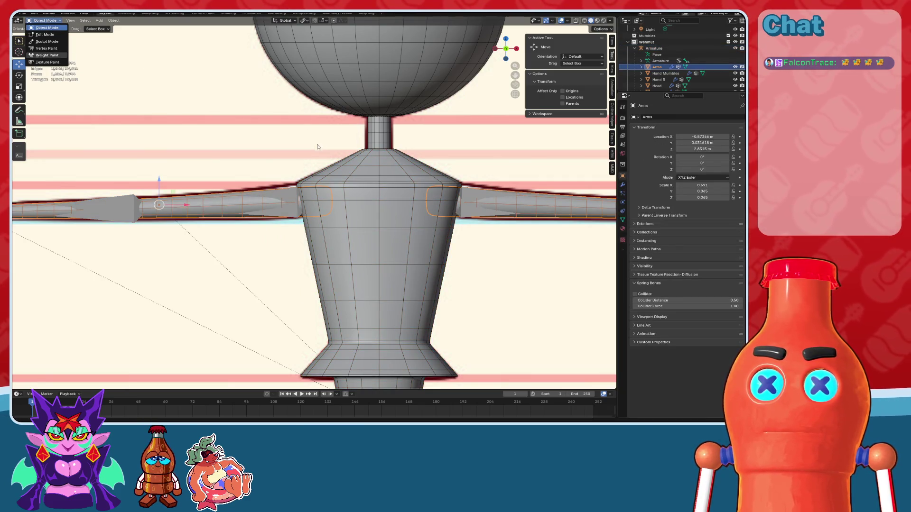
left_click(339, 146)
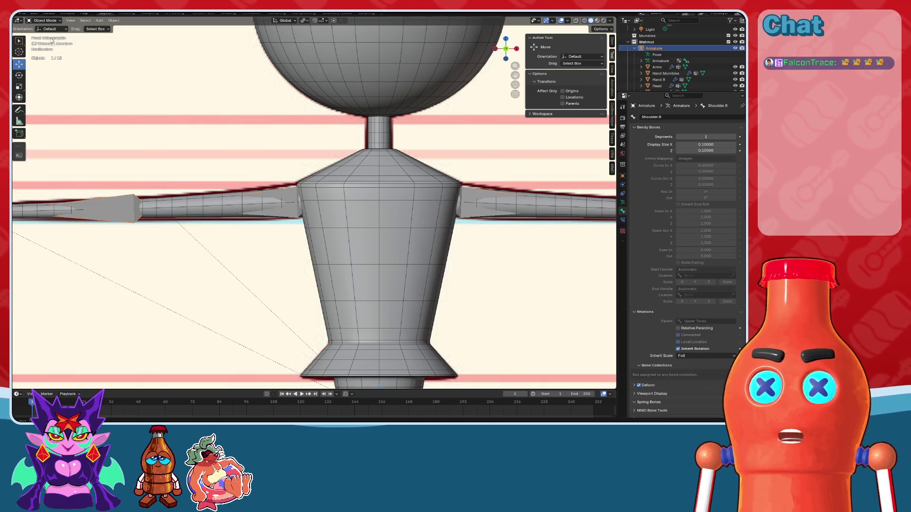
Step: Test-swing Bicep.R down in Pose Mode, then undo back to the rest pose
key("ctrl+Tab")
left_click(289, 186)
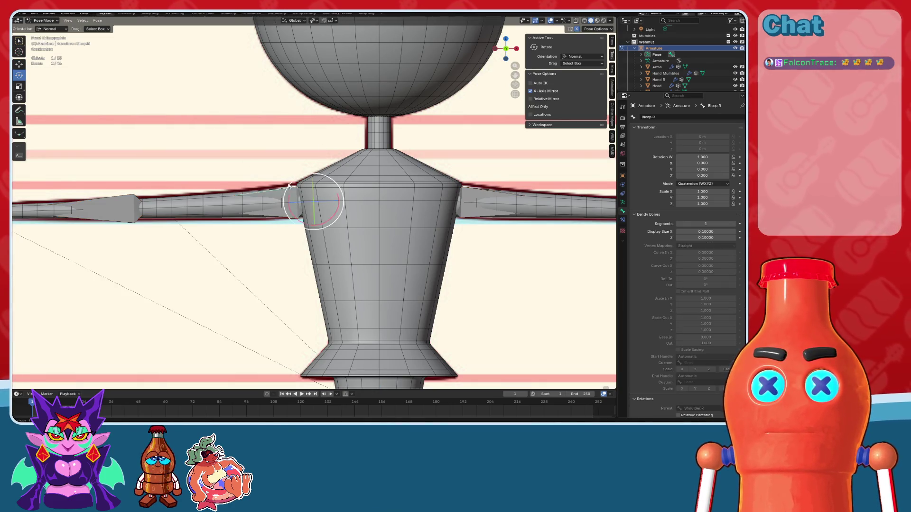
left_click_drag(289, 201, 301, 250)
key("ctrl+z")
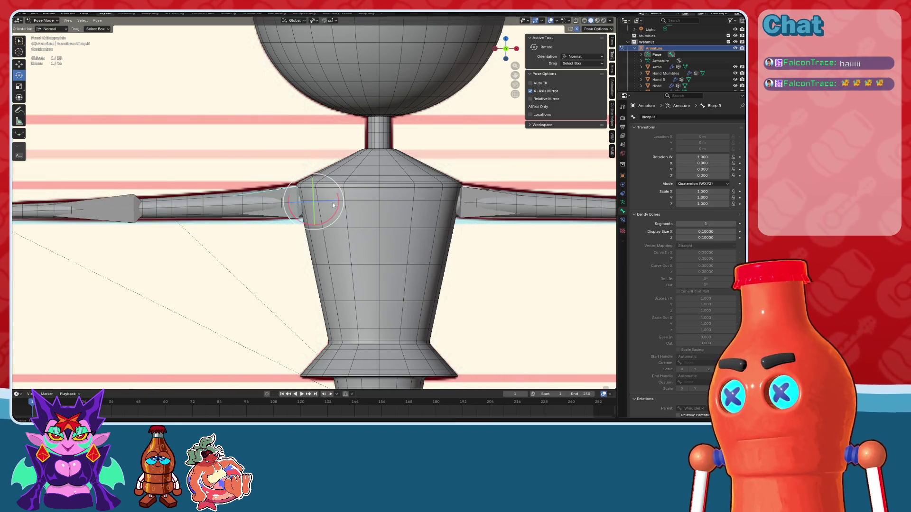
Step: Raise the Shoulder.R joint slightly in bone editing, then leave Edit Mode
scroll(332, 204, "up", 4)
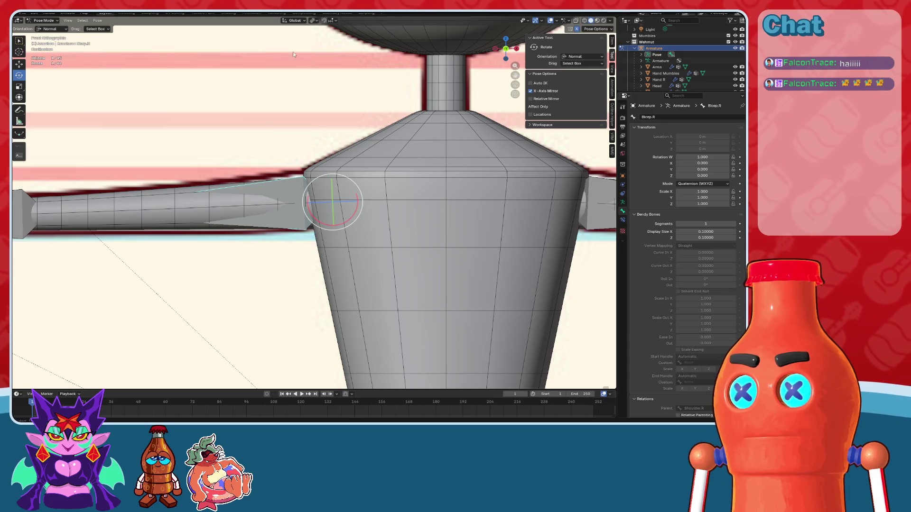
left_click(45, 34)
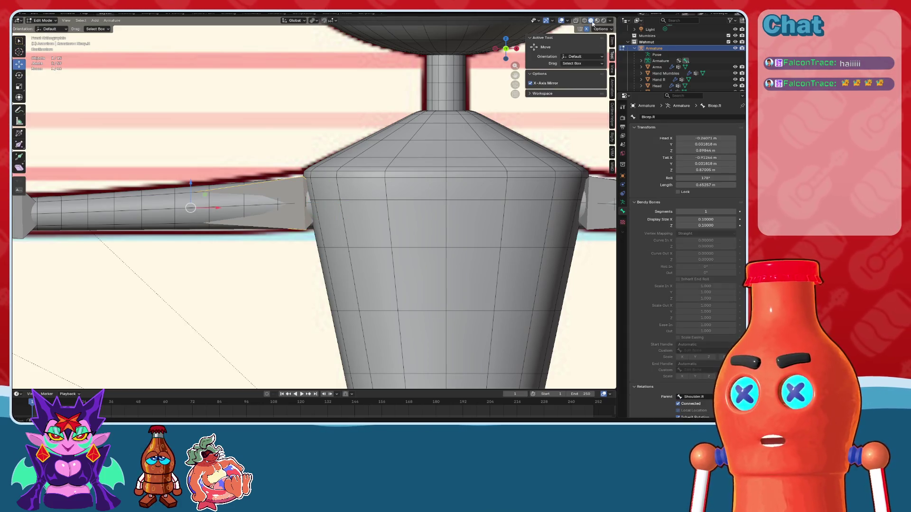
key("alt+z")
left_click(345, 202)
left_click_drag(341, 177, 335, 148)
scroll(334, 148, "down", 3)
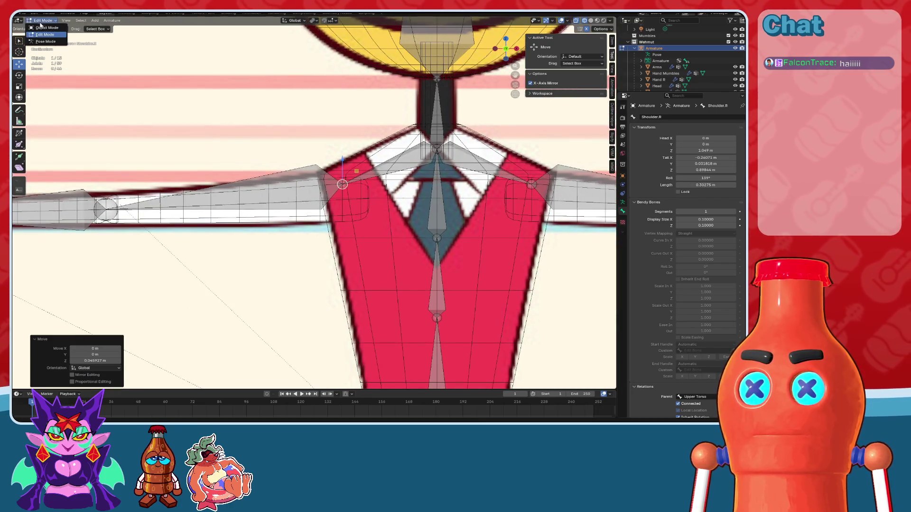
left_click(46, 28)
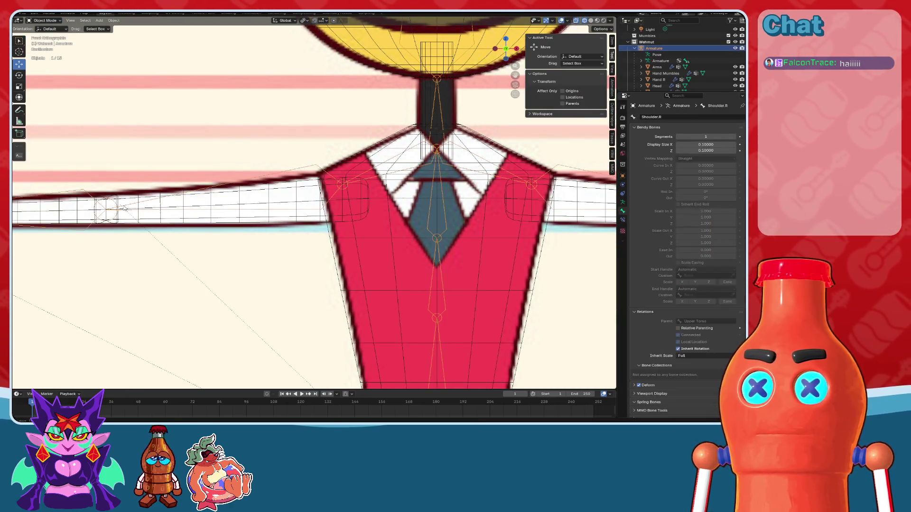
Step: Pose Bicep.R down again to check the bend, then undo to the rest pose
left_click(45, 20)
left_click(47, 42)
left_click(297, 183)
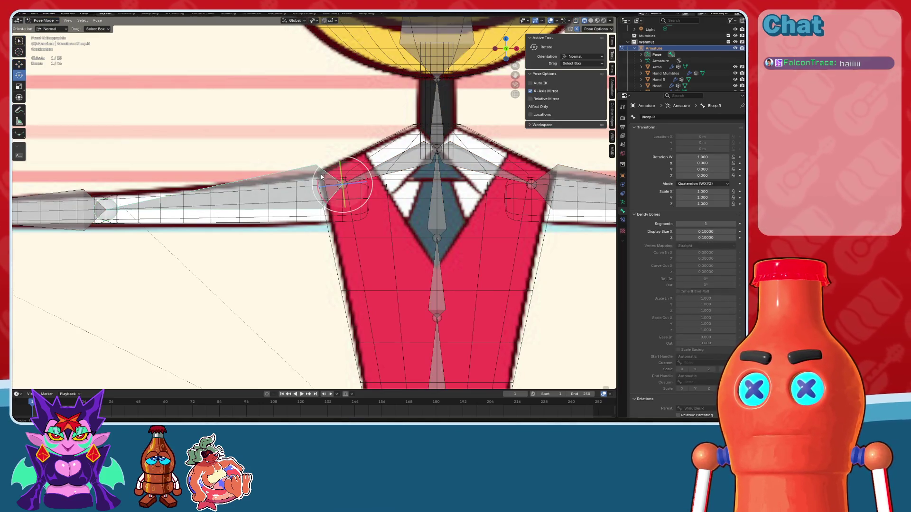
key("r")
key("r")
key("Escape")
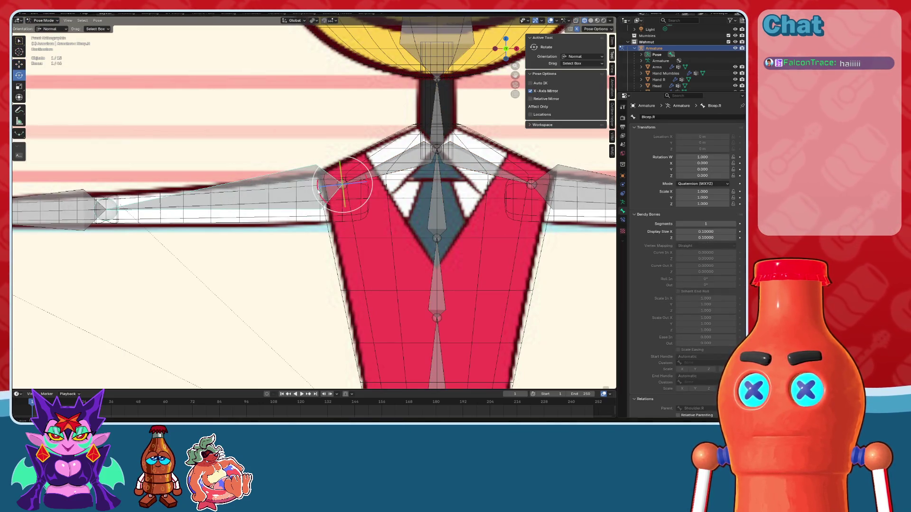
left_click_drag(321, 200, 349, 216)
left_click(590, 21)
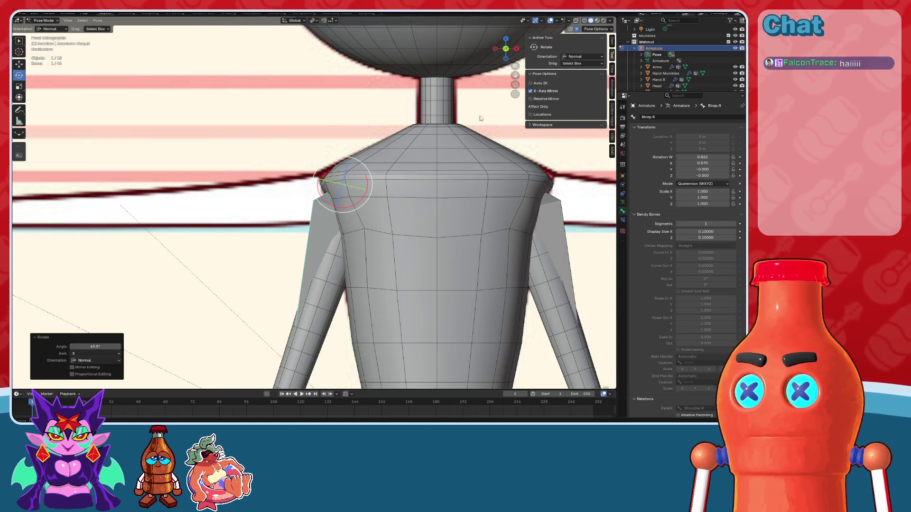
key("ctrl+z")
Step: Return to Object Mode and select the Torso, Arms and armature for re-binding
left_click(43, 21)
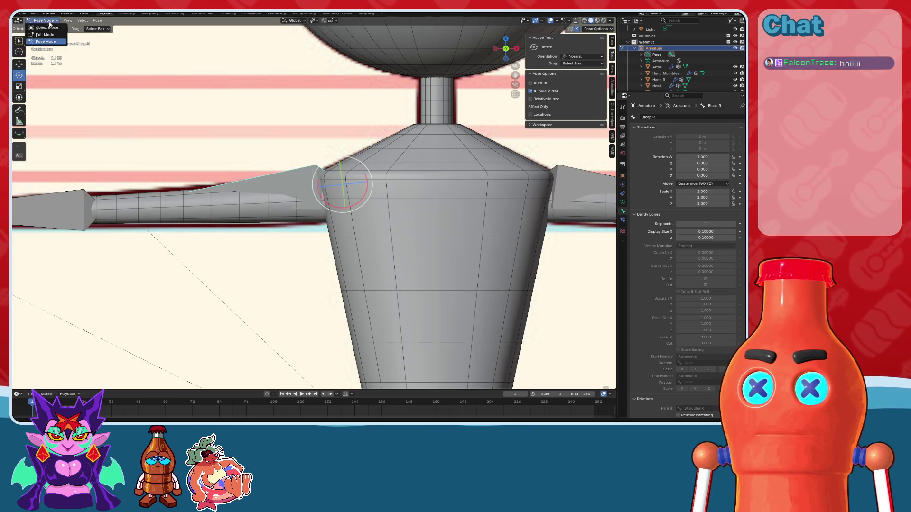
left_click(45, 28)
left_click(362, 191)
left_click(311, 208, "shift")
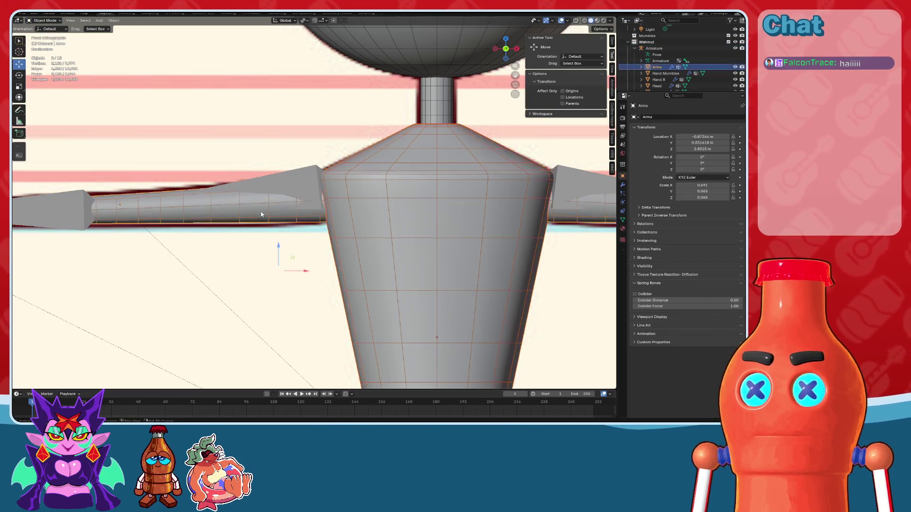
Step: Bind the meshes with automatic weights, test-swing the arm, then undo the test
key("ctrl+p")
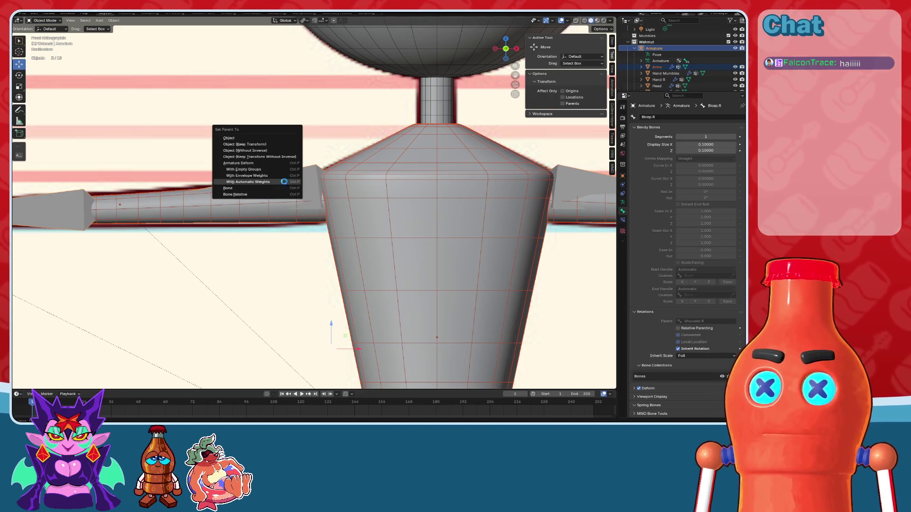
left_click(284, 183)
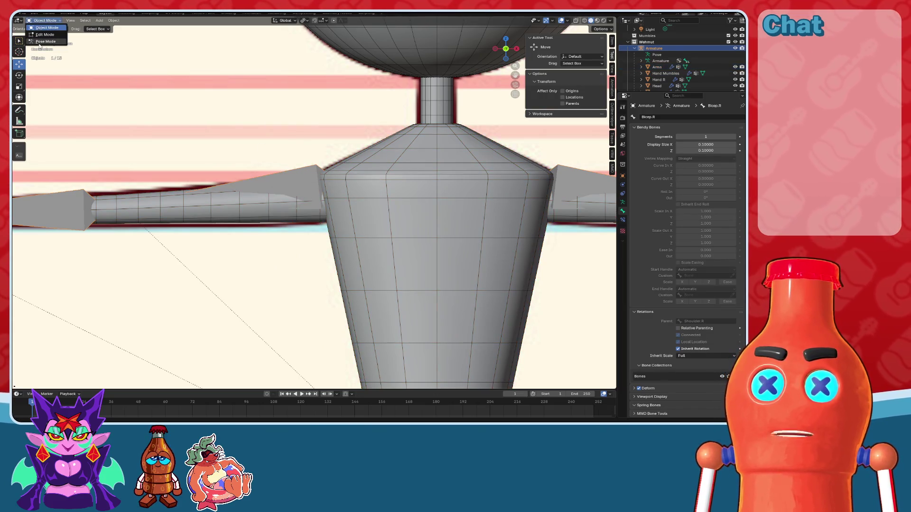
left_click(43, 42)
left_click_drag(317, 180, 329, 206)
left_click(551, 21)
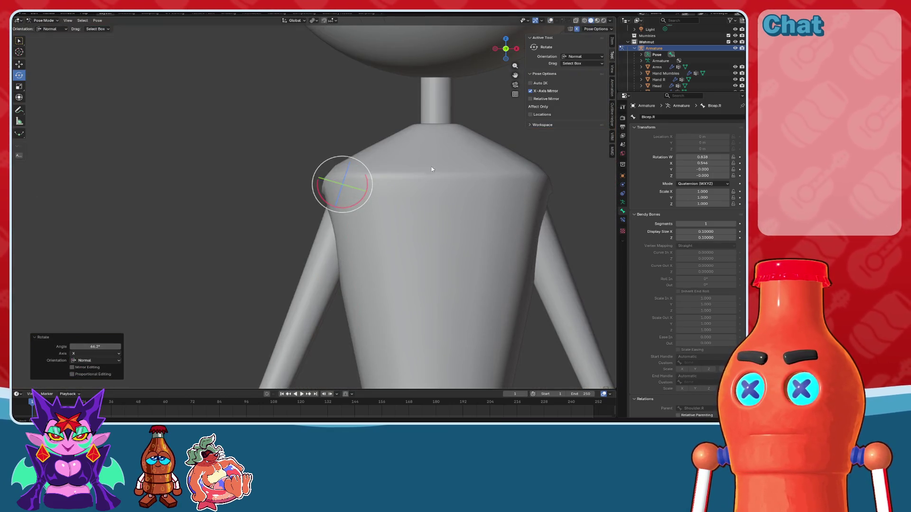
key("ctrl+z")
key("ctrl+z")
key("alt+z")
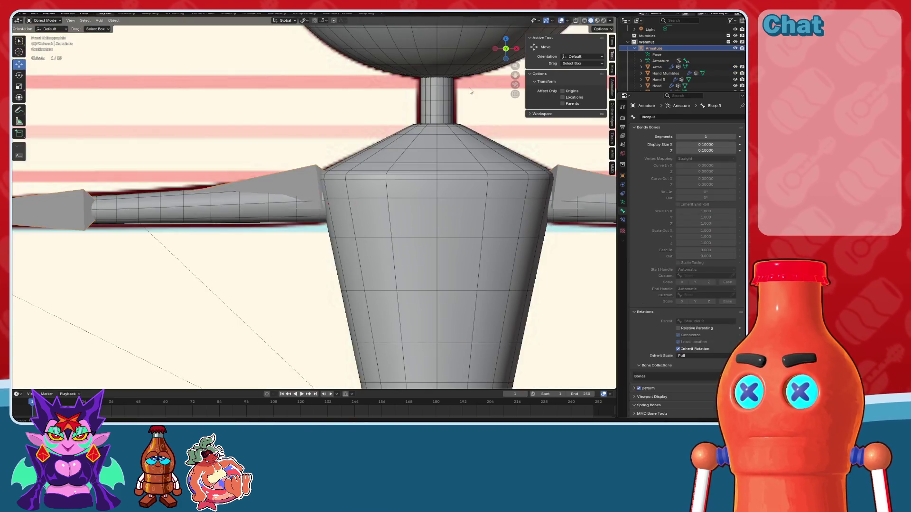
Step: Move the Shoulder.R joint in Edit Mode to match the reference image
key("Tab")
left_click(435, 123)
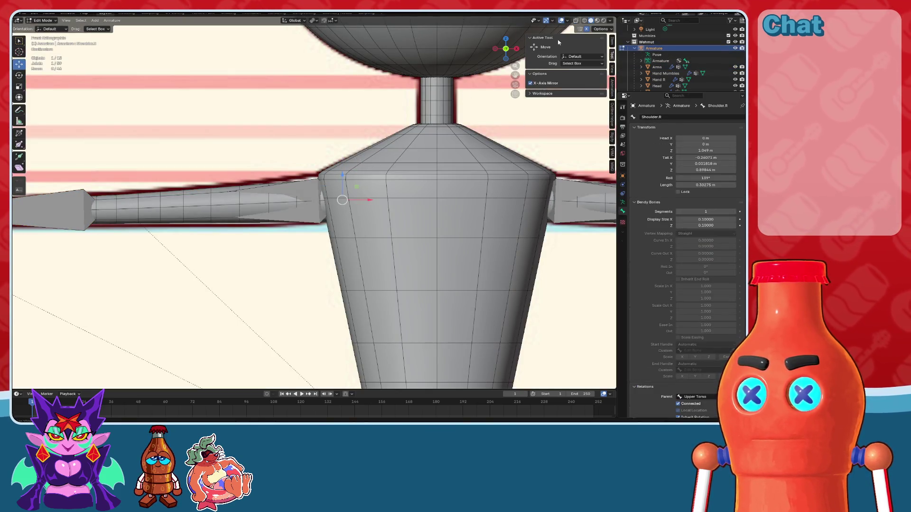
left_click(587, 20)
scroll(358, 207, "up", 8)
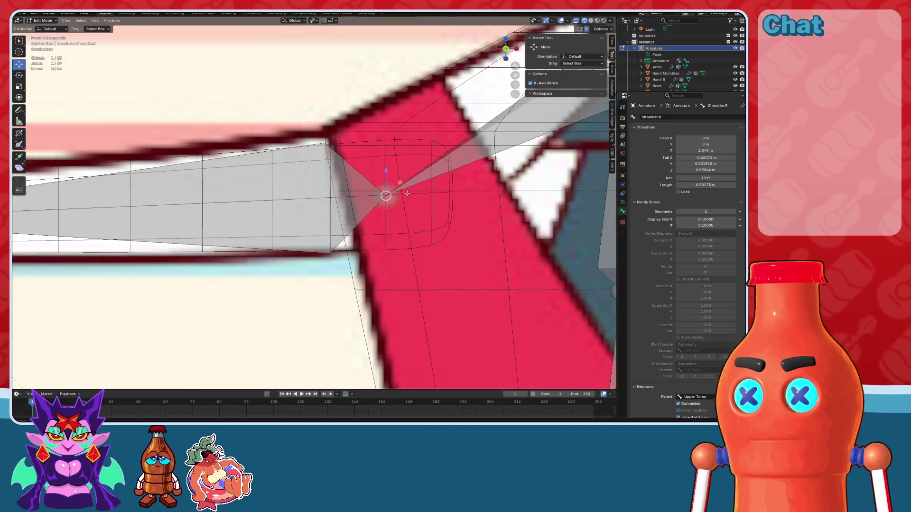
scroll(358, 207, "down", 2)
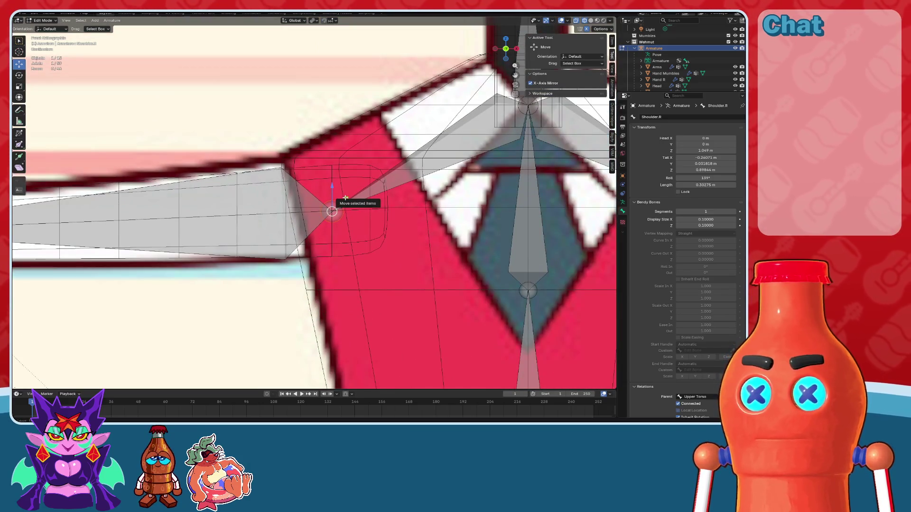
mouse_move(345, 197)
left_mouse_down()
mouse_move(297, 192)
mouse_move(327, 197)
mouse_move(296, 291)
mouse_move(312, 150)
mouse_move(330, 138)
left_mouse_up()
scroll(296, 255, "up", 3)
scroll(329, 138, "down", 5)
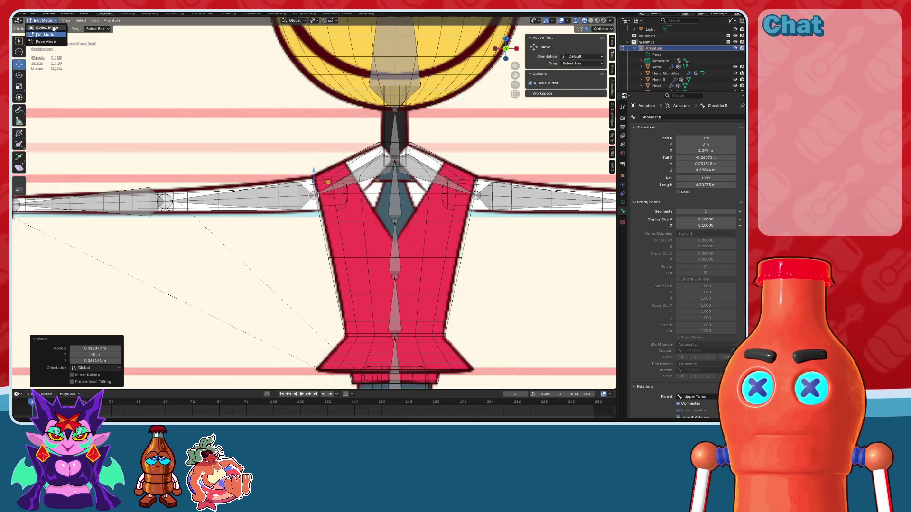
left_click(53, 28)
Step: Select Torso, Arms and armature and re-parent with automatic weights
left_click(421, 118)
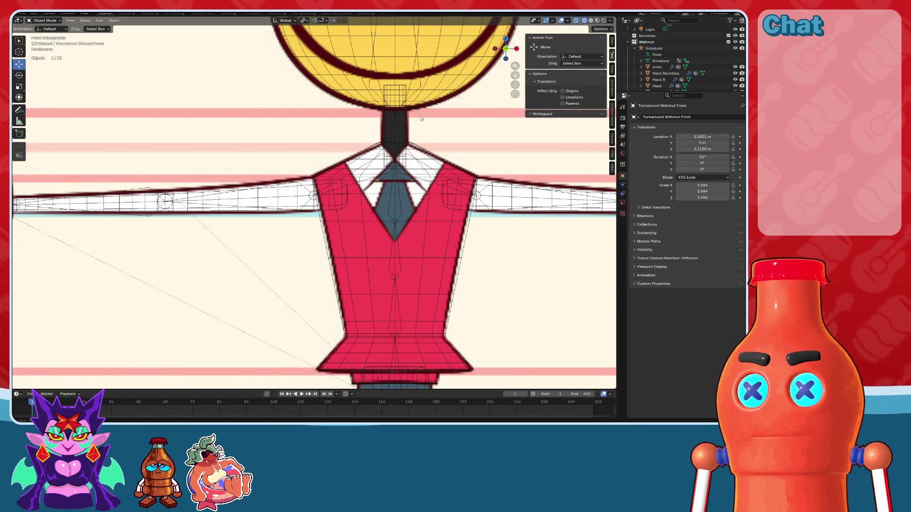
left_click(591, 20)
left_click(346, 170)
left_click(288, 184)
key("ctrl+p")
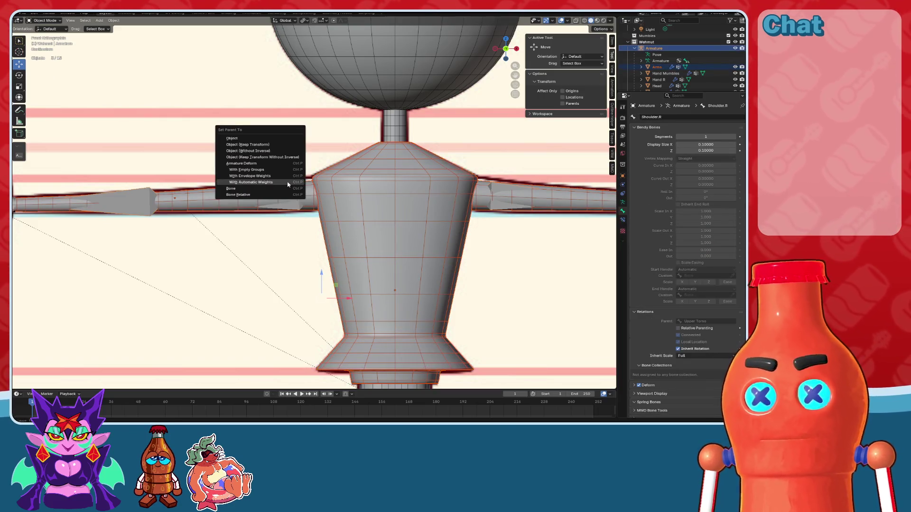
left_click(287, 184)
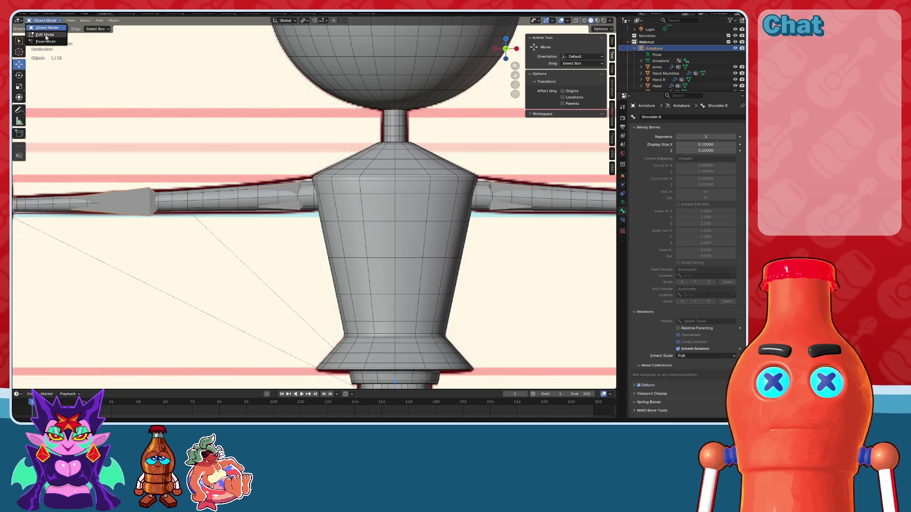
Step: Test the new weights by swinging the arms down in Pose Mode, then cancel
left_click(44, 41)
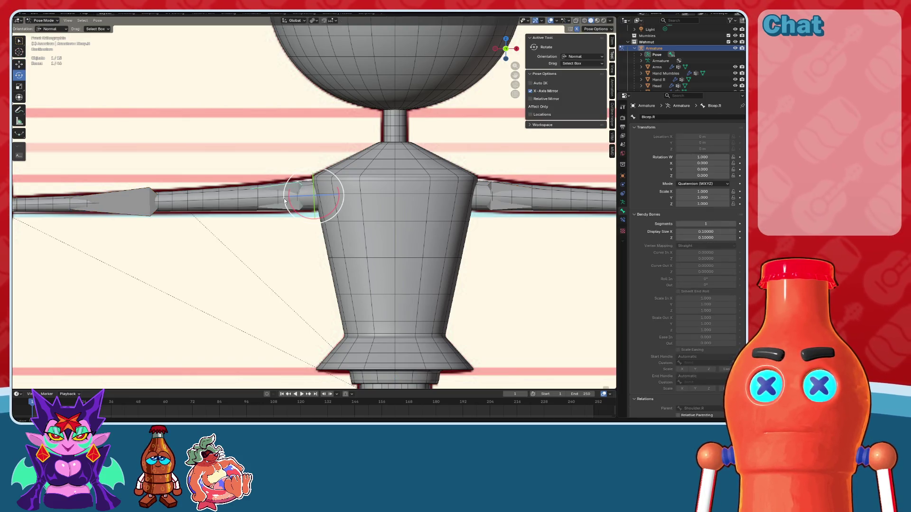
left_click_drag(290, 194, 308, 219)
key("Escape")
scroll(219, 137, "up", 2)
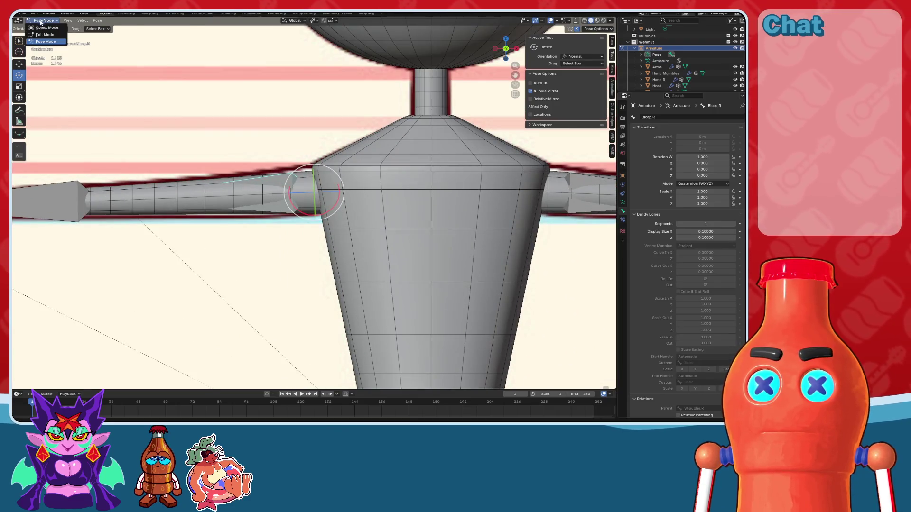
Step: Select the Arms mesh in Object Mode and raise it toward the shoulder
left_click(46, 28)
middle_click_drag(294, 183, 339, 209, "shift")
left_click(322, 197)
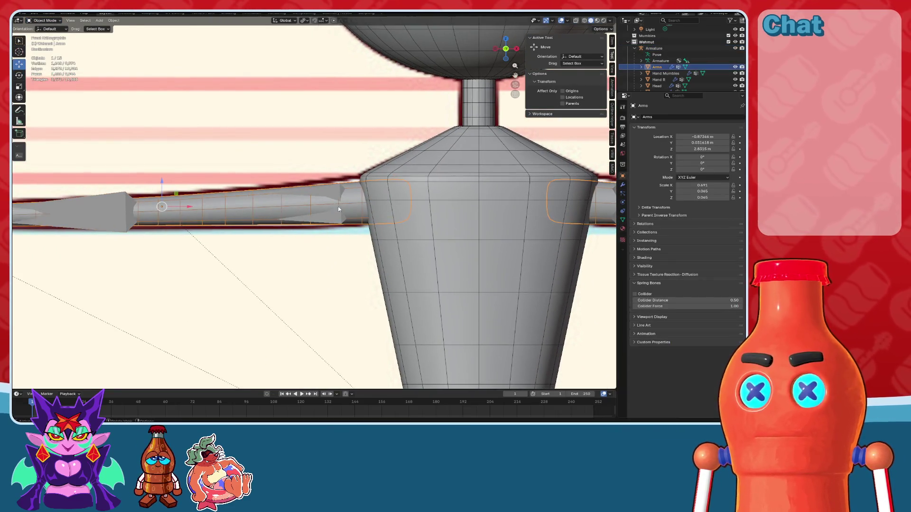
scroll(351, 197, "up", 2)
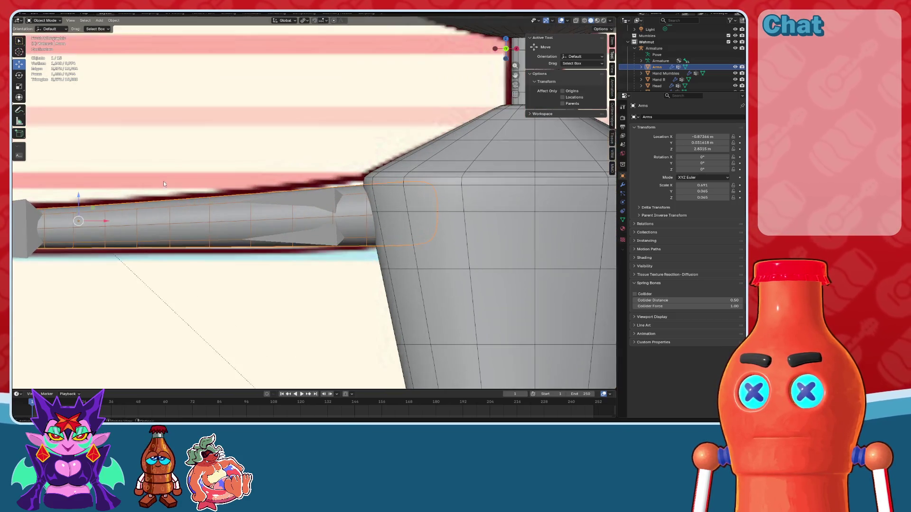
left_click_drag(81, 195, 80, 190)
mouse_move(81, 189)
middle_mouse_down()
mouse_move(292, 254)
mouse_move(301, 244)
mouse_move(360, 240)
mouse_move(297, 229)
mouse_move(397, 190)
middle_mouse_up()
Step: Nudge the Arms mesh up a little more from the front orthographic view
key("KP_1")
scroll(332, 200, "up", 6)
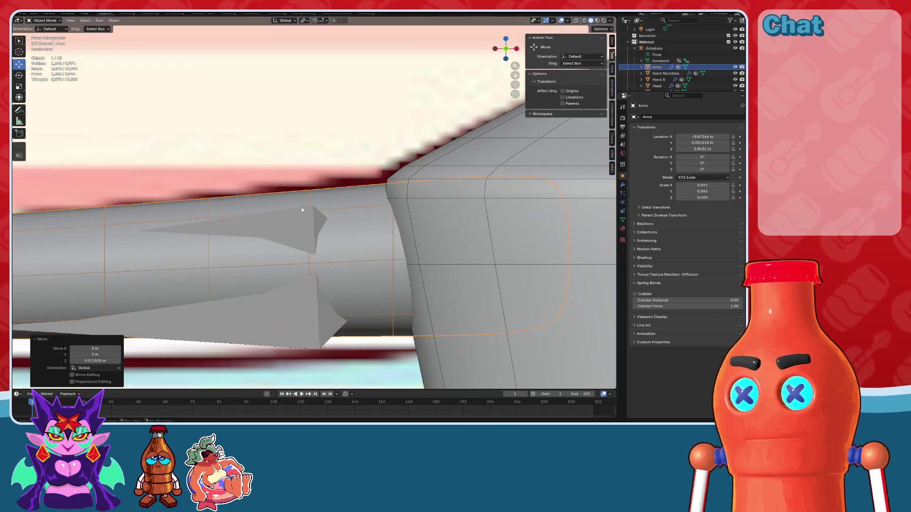
scroll(374, 196, "down", 4)
left_click_drag(121, 205, 118, 198)
scroll(194, 211, "down", 3)
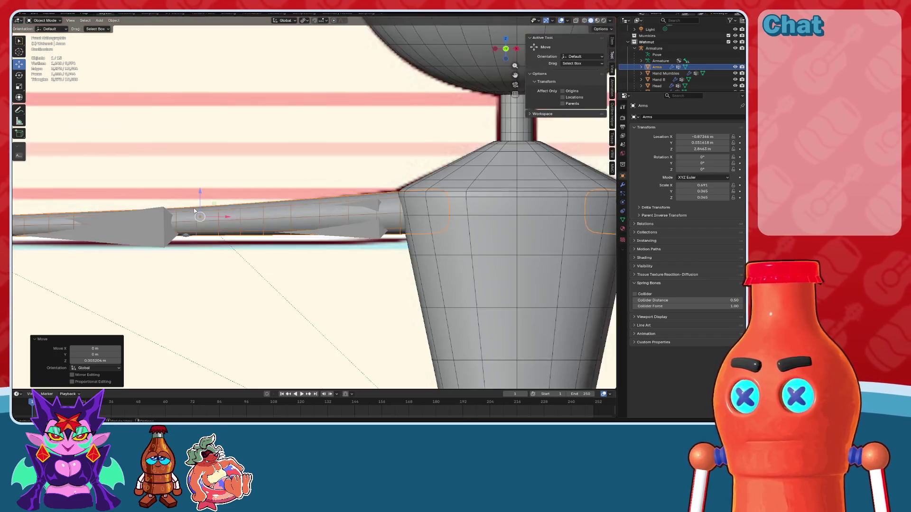
Step: Select the armature's Bicep.R bone and switch into bone editing
middle_click_drag(194, 211, 246, 212, "shift")
left_click(209, 223)
left_click(45, 34)
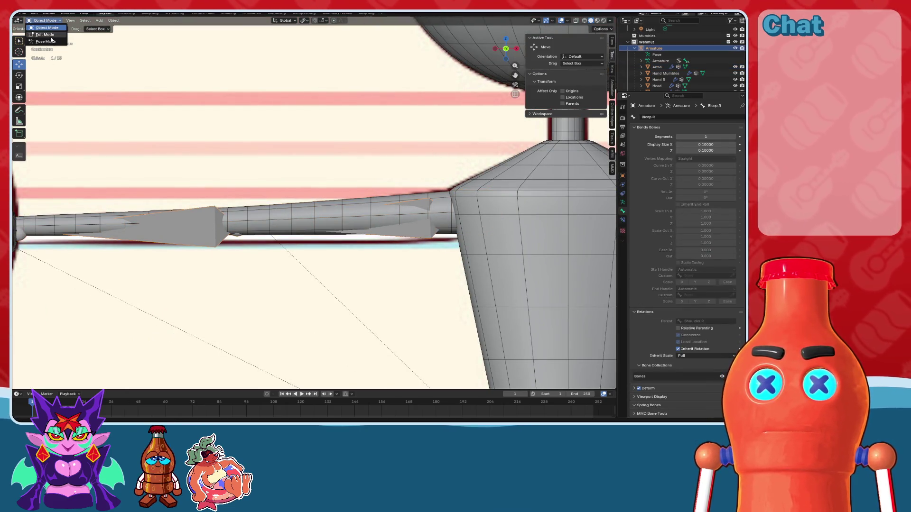
scroll(363, 209, "down", 5)
left_click(575, 21)
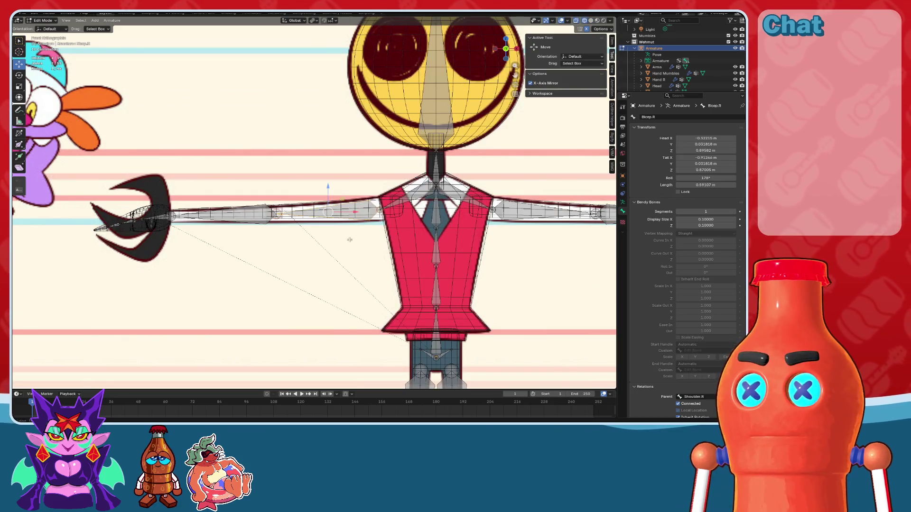
Step: Select all armature bones and frame the torso bones from the front
key("ctrl+KP_1")
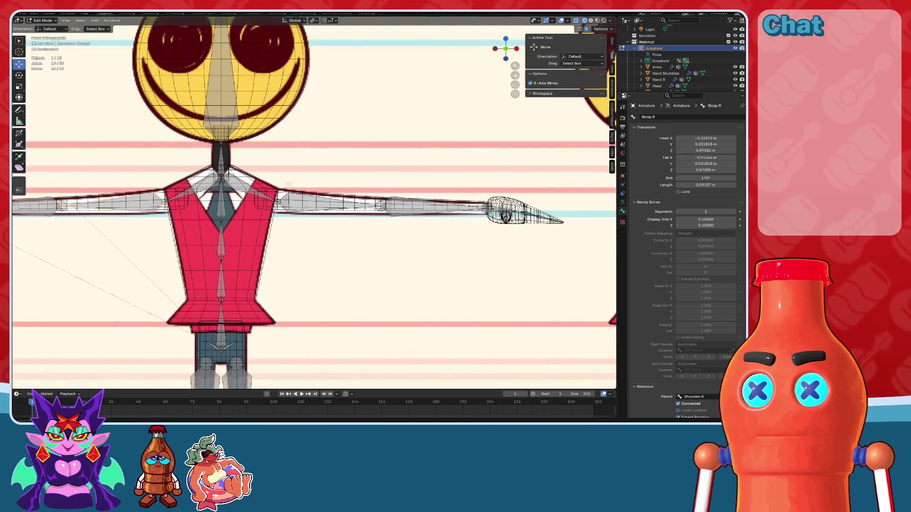
key("a")
scroll(338, 197, "up", 5)
middle_click_drag(100, 206, 458, 207, "shift")
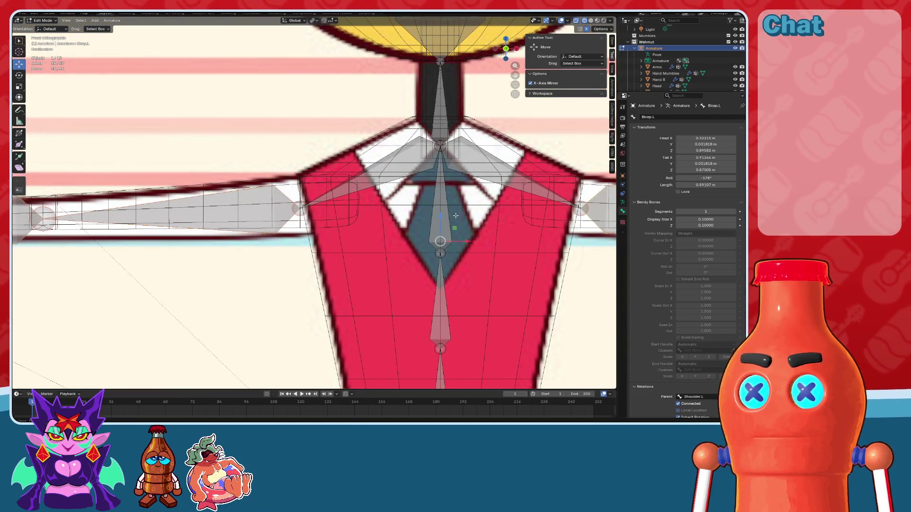
middle_click_drag(499, 95, 500, 199)
left_click(504, 56)
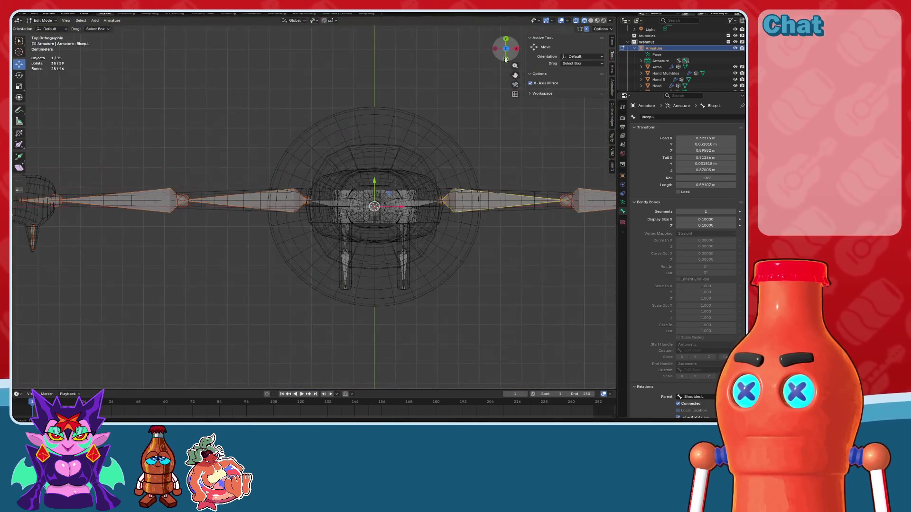
scroll(404, 207, "up", 6)
middle_click_drag(390, 205, 573, 212, "shift")
scroll(404, 207, "up", 4)
scroll(403, 208, "down", 2)
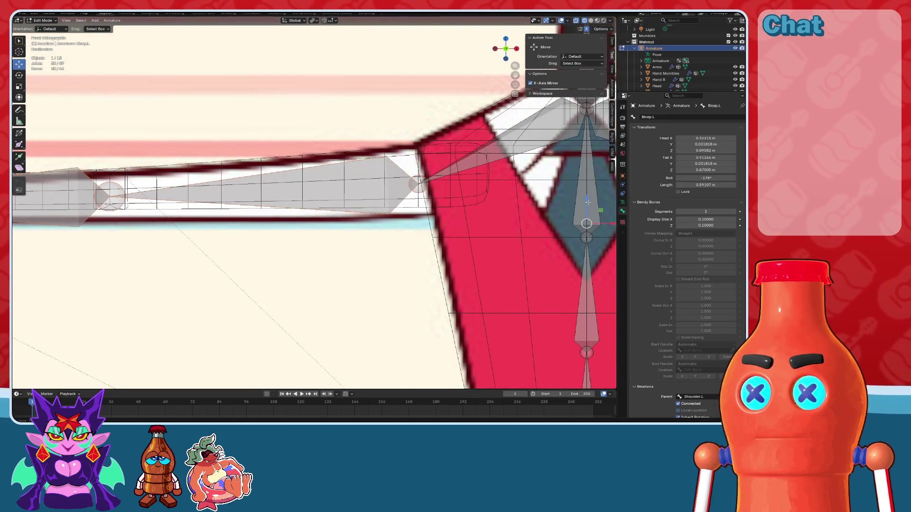
Step: Raise the shoulder joint about 0.015 m along Z, mirrored, and return to Object Mode
left_click_drag(586, 201, 588, 192)
scroll(588, 192, "down", 10)
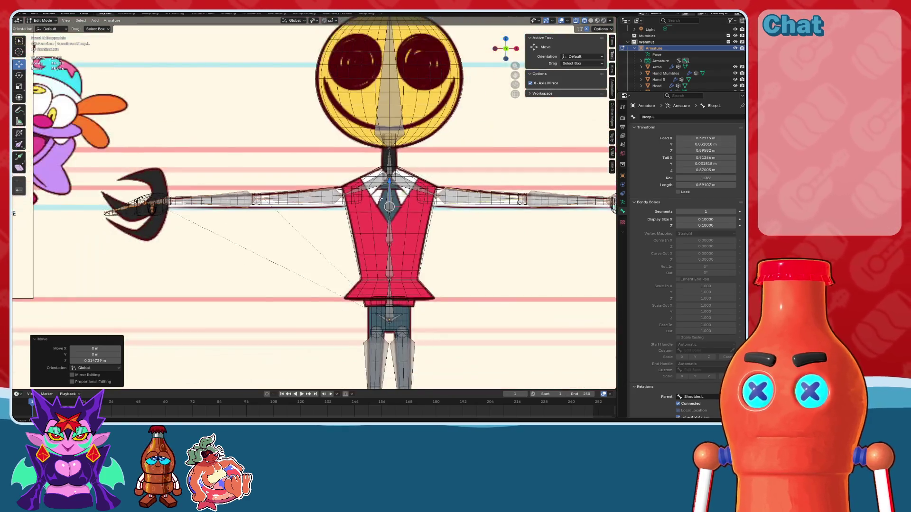
middle_click_drag(587, 192, 360, 156)
left_click(51, 28)
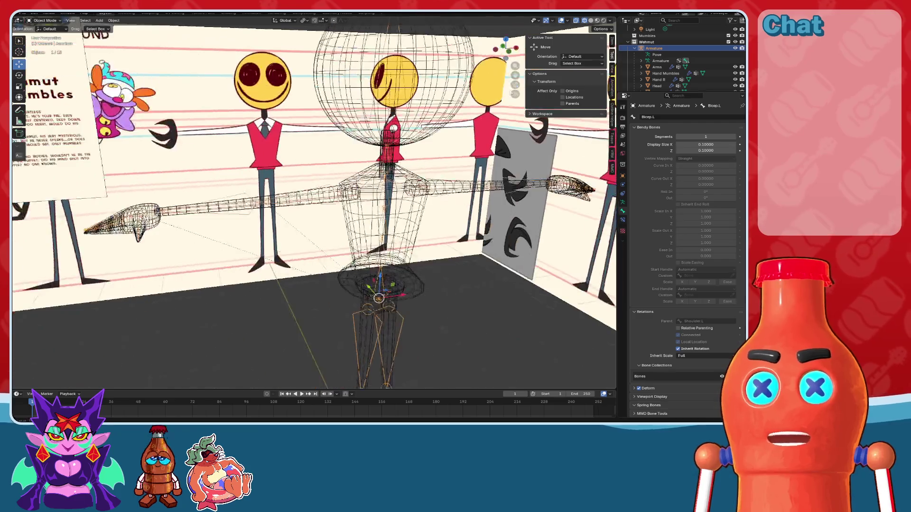
Step: Parent the Arms mesh to the armature With Automatic Weights
left_click(591, 21)
scroll(379, 190, "up", 5)
left_click(333, 182)
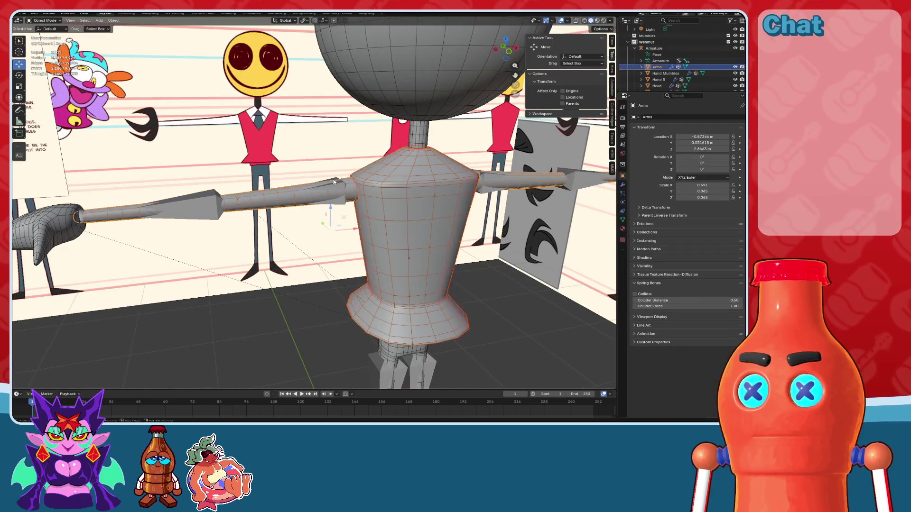
left_click(342, 186)
key("ctrl+p")
left_click(342, 187)
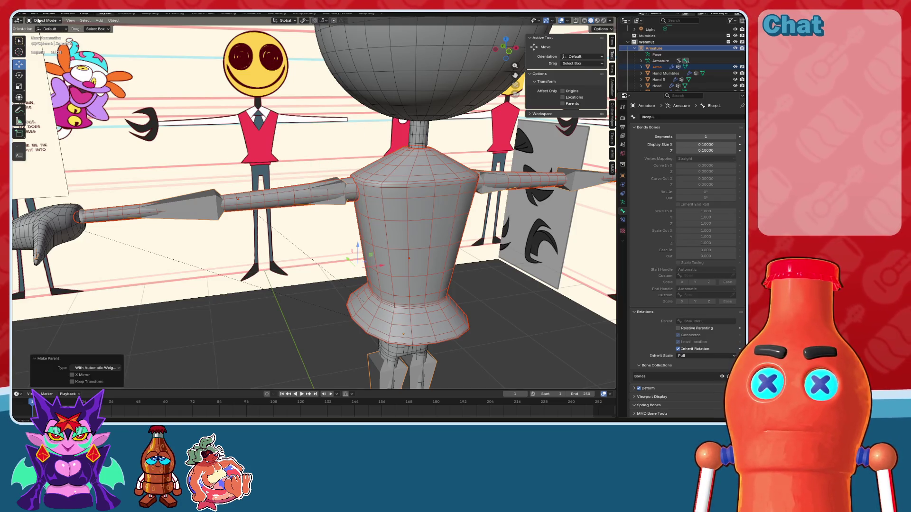
Step: In Pose Mode, swing the right upper arm downward to test the deformation
left_click(46, 41)
left_click(338, 190)
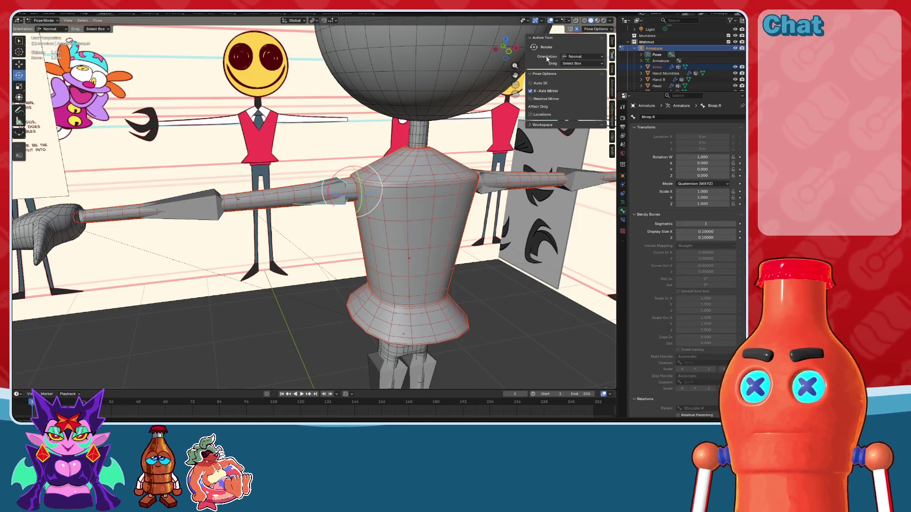
left_click(505, 48)
left_click_drag(331, 192, 343, 216)
left_click(601, 21)
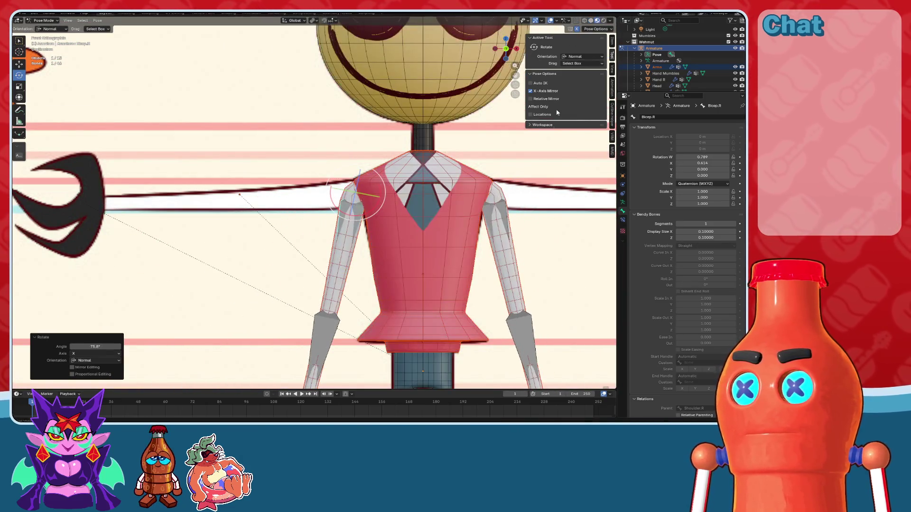
middle_click_drag(522, 147, 485, 149, "shift")
Step: Lower both arms to the sides as a test, then undo back to the T-pose
left_click(550, 20)
scroll(471, 177, "up", 2)
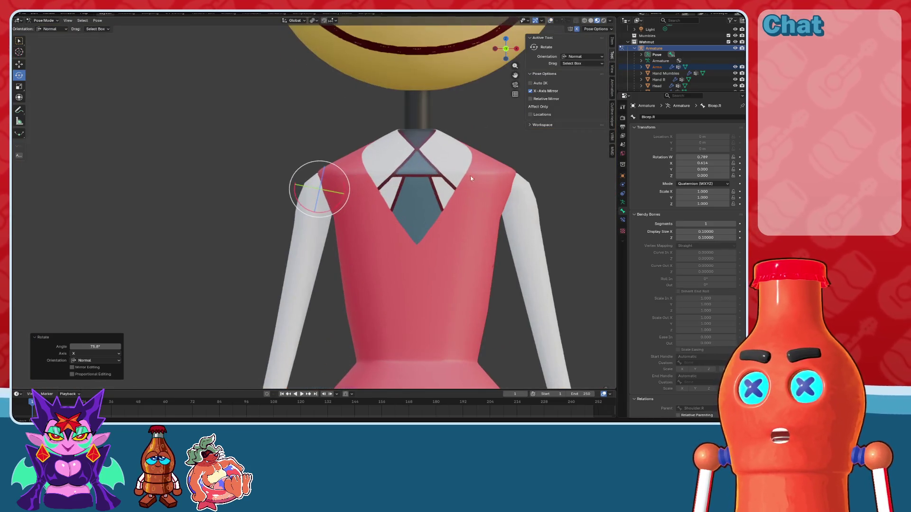
scroll(462, 208, "down", 6)
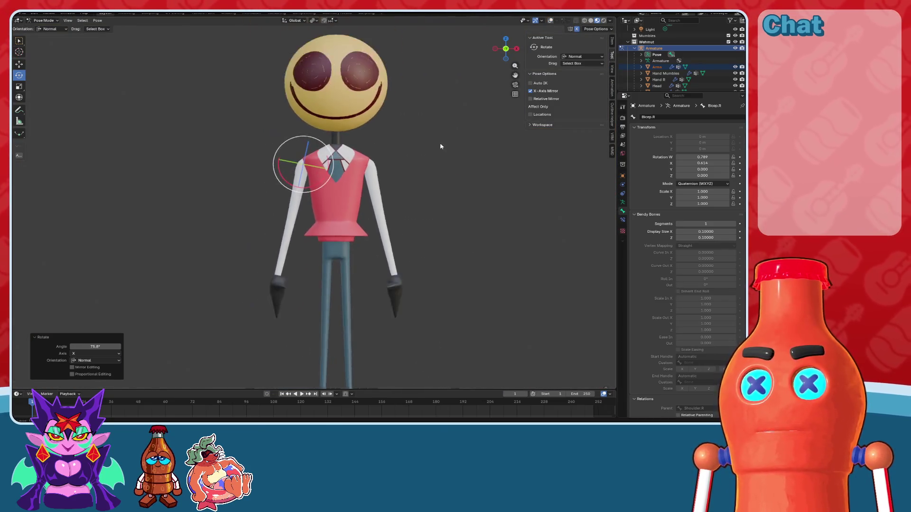
key("ctrl+z")
middle_click_drag(433, 151, 454, 170, "shift")
left_click_drag(328, 207, 337, 234)
key("ctrl+z")
key("shift+alt+z")
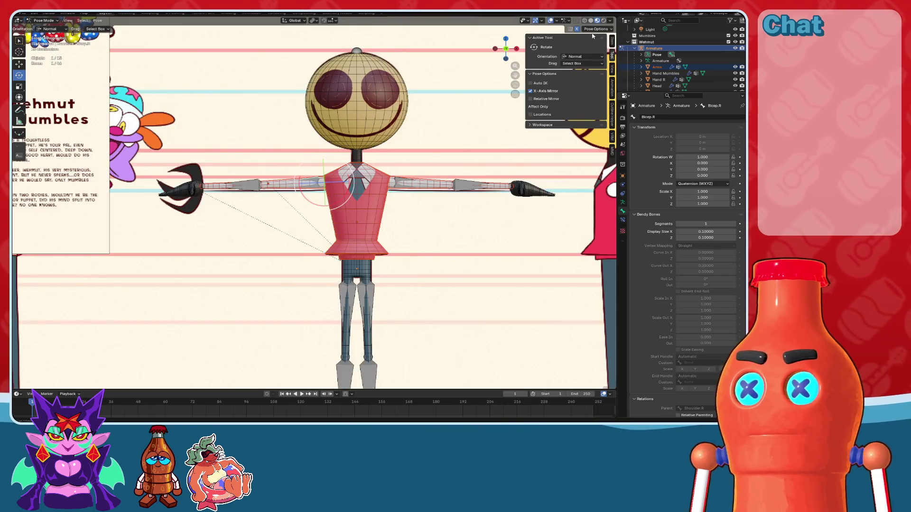
Step: Bend the right forearm -90° at the elbow
left_click(237, 186)
middle_click_drag(237, 186, 325, 176)
left_click_drag(325, 176, 299, 171)
left_click(93, 346)
type("-90")
key("Return")
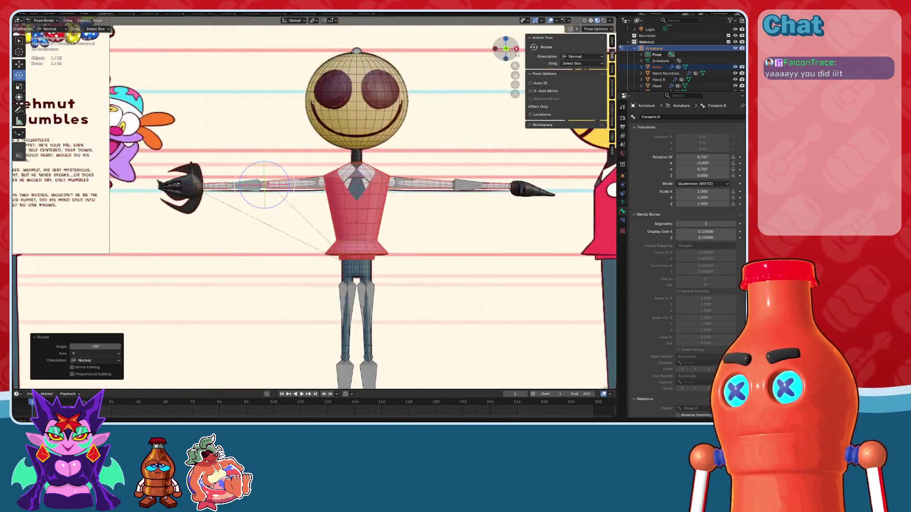
Step: Check the elbow bend from the front in solid view, then straighten the forearm to rest
left_click(516, 49)
left_click(584, 21)
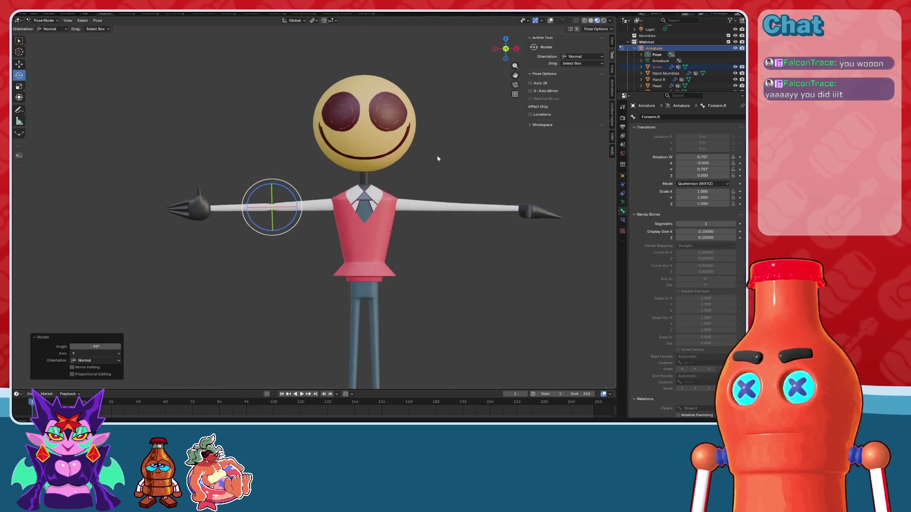
scroll(289, 245, "up", 4)
scroll(288, 248, "down", 5)
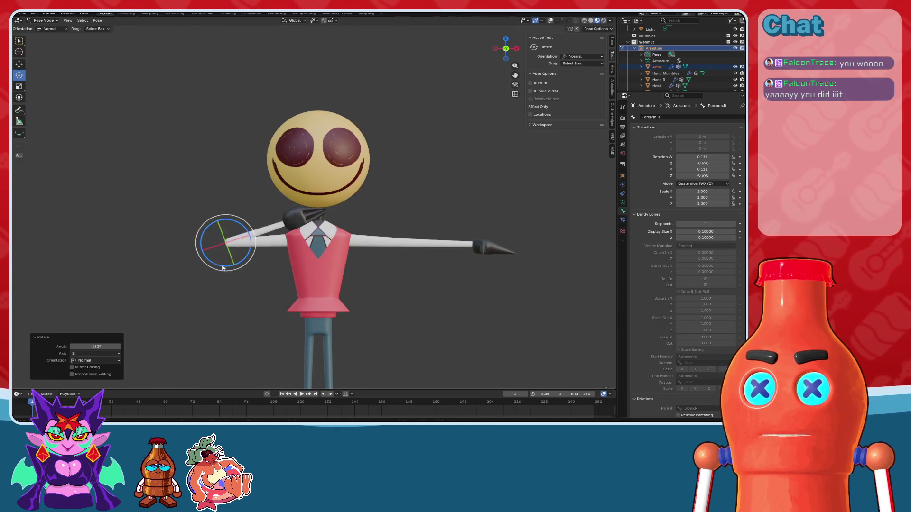
key("Escape")
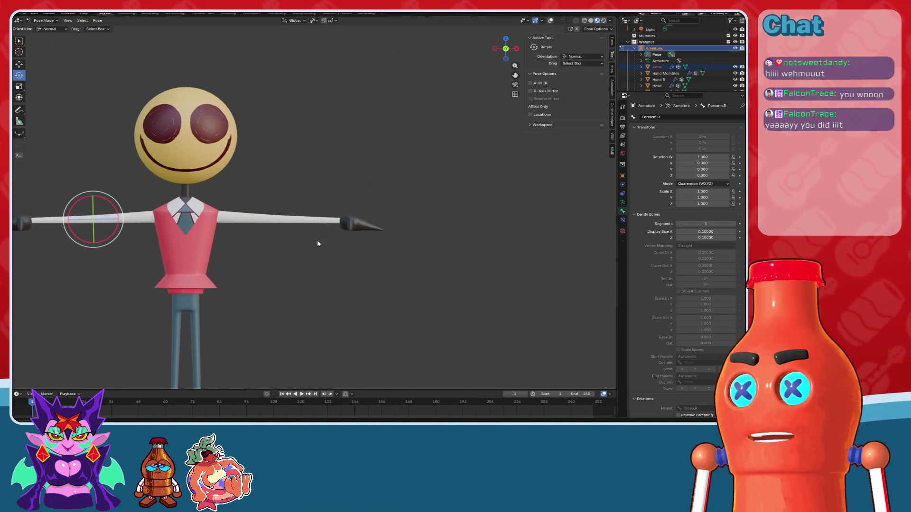
scroll(416, 244, "up", 5)
middle_click_drag(422, 254, 107, 86, "shift")
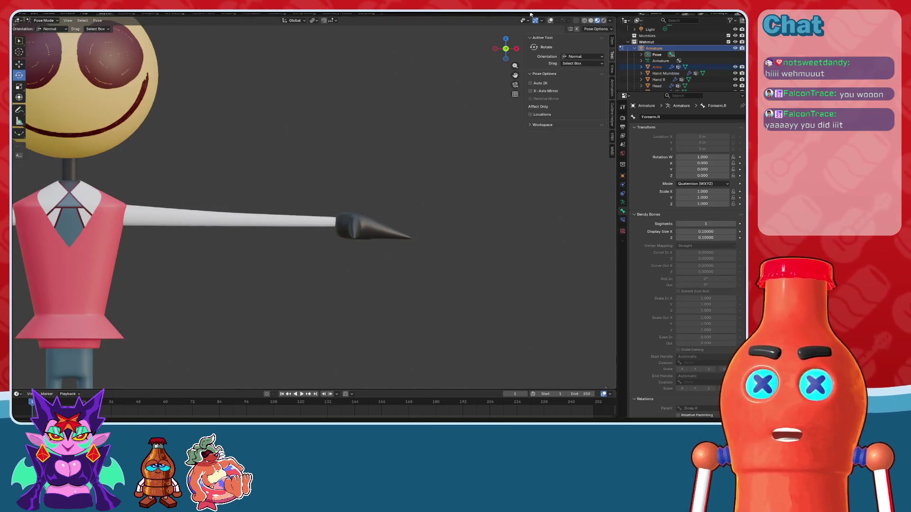
left_click(550, 20)
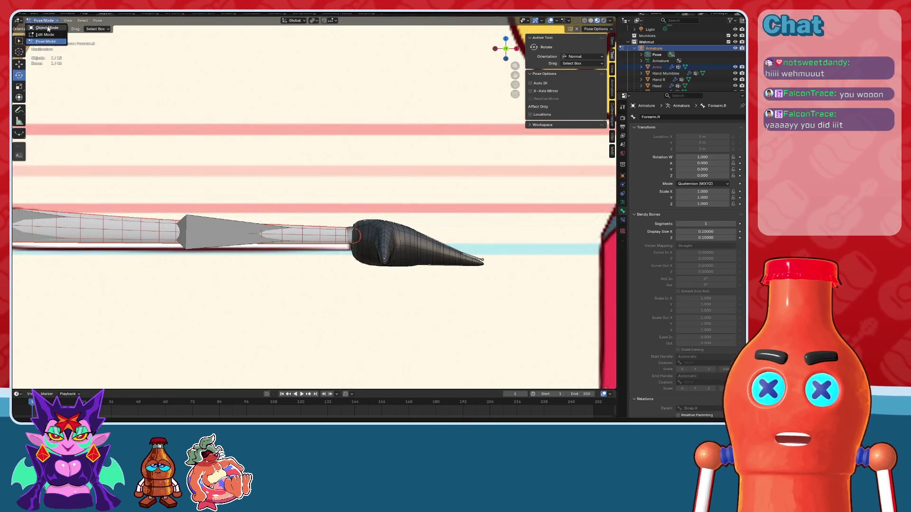
Step: Switch back to Object Mode and hide the hand mesh
left_click(48, 28)
left_click(393, 273)
left_click(734, 74)
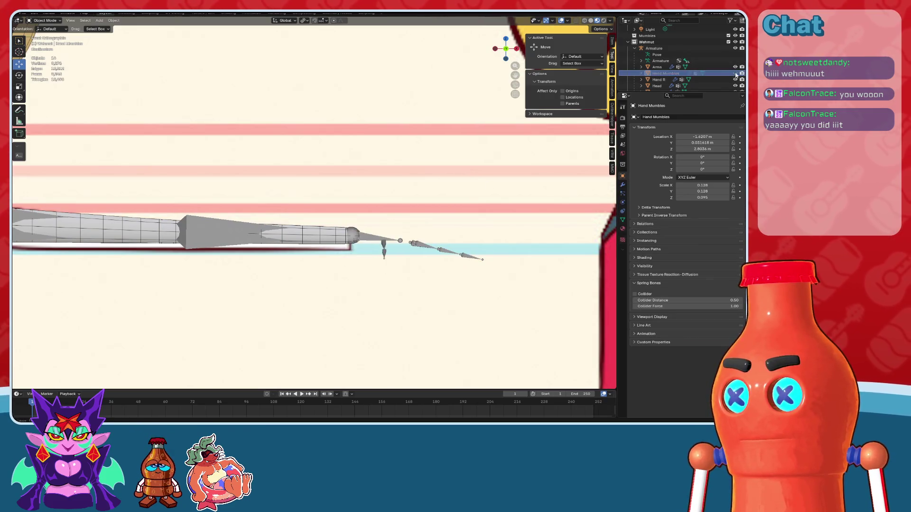
scroll(397, 254, "down", 6)
Step: Orbit around the bound character, viewing it from above and from behind
mouse_move(397, 254)
middle_mouse_down()
mouse_move(427, 234)
mouse_move(385, 274)
mouse_move(400, 212)
mouse_move(381, 242)
mouse_move(370, 243)
mouse_move(388, 241)
mouse_move(368, 230)
mouse_move(408, 215)
mouse_move(378, 234)
mouse_move(375, 260)
mouse_move(386, 258)
mouse_move(365, 263)
mouse_move(377, 255)
middle_mouse_up()
scroll(401, 228, "up", 6)
scroll(387, 240, "down", 5)
scroll(388, 241, "down", 5)
scroll(415, 212, "up", 5)
left_click(378, 281)
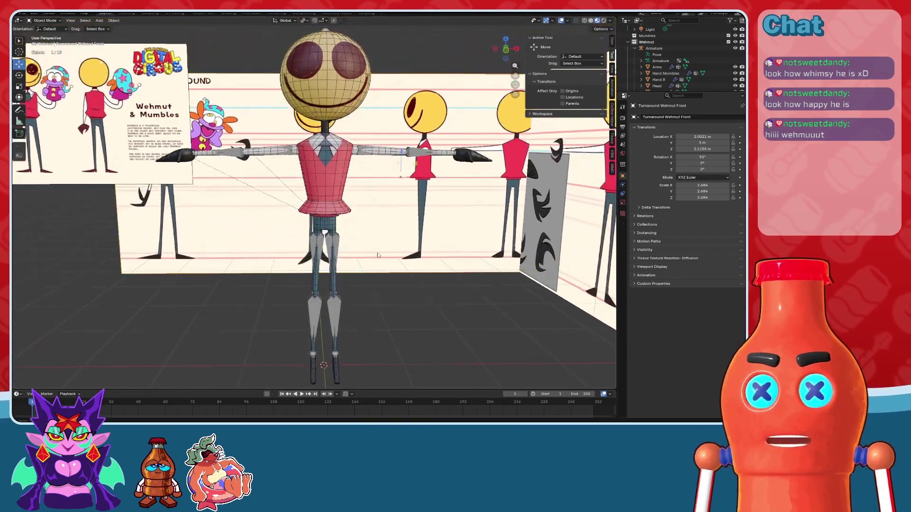
mouse_move(379, 329)
middle_mouse_down()
mouse_move(413, 211)
mouse_move(417, 254)
mouse_move(388, 252)
mouse_move(394, 266)
mouse_move(397, 220)
mouse_move(386, 201)
mouse_move(382, 350)
mouse_move(365, 318)
mouse_move(323, 281)
mouse_move(402, 205)
middle_mouse_up()
scroll(382, 350, "up", 5)
scroll(360, 246, "down", 6)
scroll(402, 205, "up", 2)
Step: Save the .blend file and select the Wehmut collection
key("ctrl+s")
mouse_move(386, 249)
middle_mouse_down()
mouse_move(402, 134)
mouse_move(376, 149)
mouse_move(474, 151)
middle_mouse_up()
scroll(401, 134, "up", 5)
left_click(640, 43)
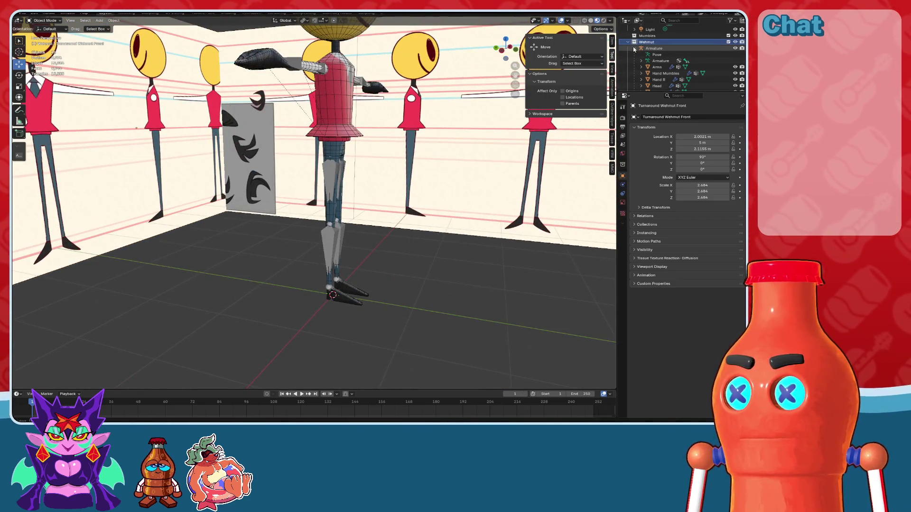
Step: Move the Mumbles collection inside the Wehmut collection
left_click(635, 48)
scroll(650, 59, "up", 1)
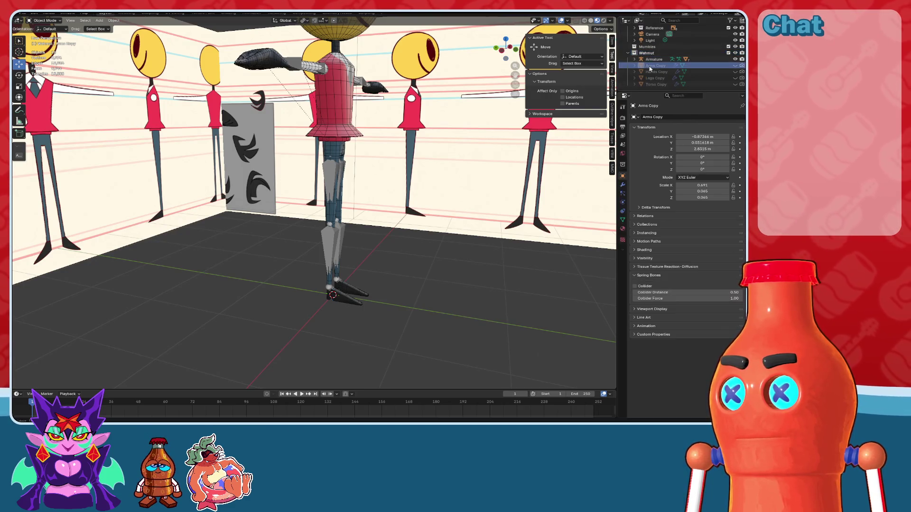
left_click(654, 59)
left_click(654, 53)
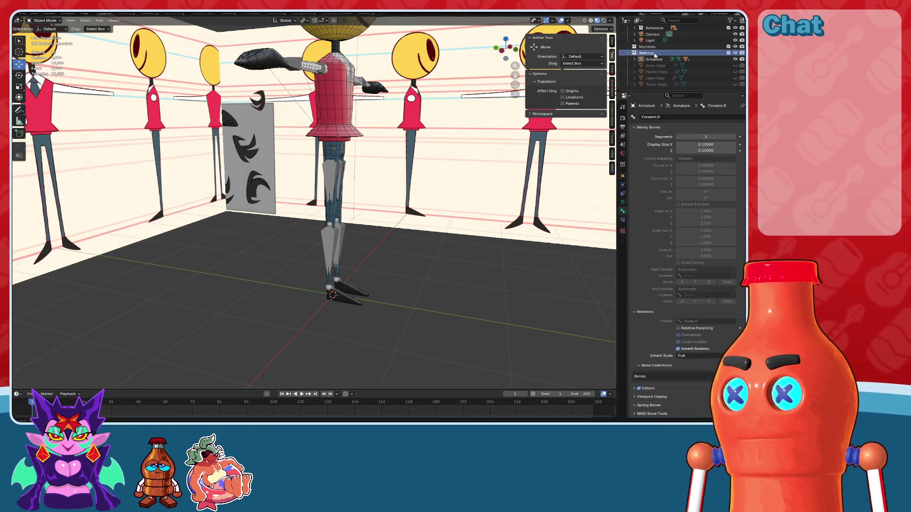
right_click(655, 52)
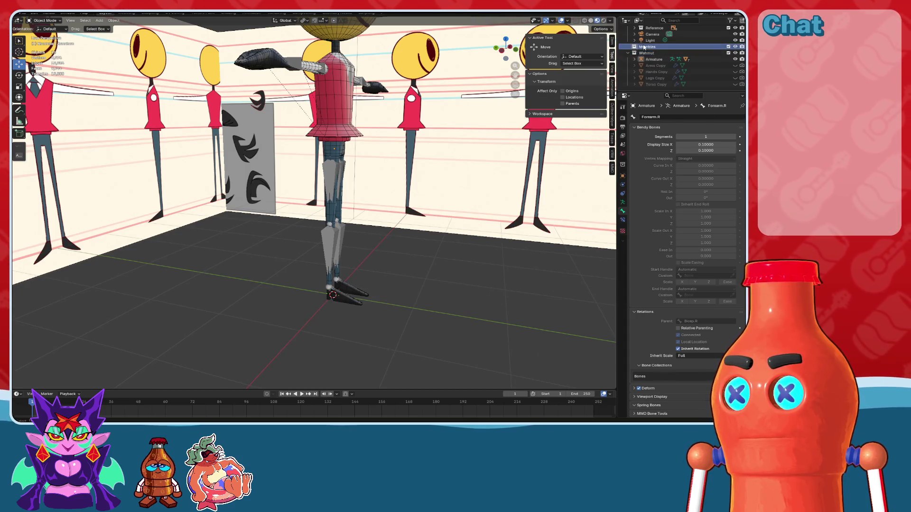
left_click_drag(654, 46, 647, 53)
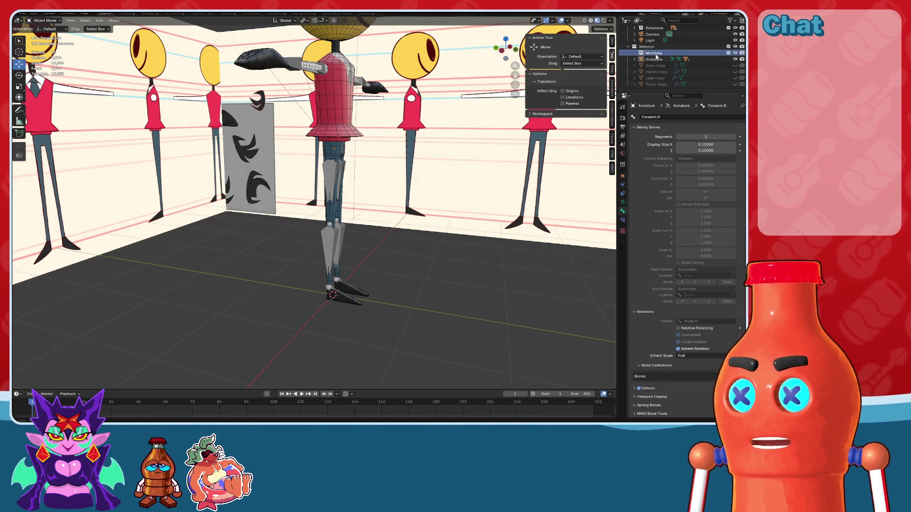
left_click(648, 46)
Step: Make Mumbles the active collection and add a cube mesh to it
mouse_move(360, 266)
middle_mouse_down()
mouse_move(387, 271)
mouse_move(323, 266)
middle_mouse_up()
scroll(387, 271, "up", 3)
left_click(654, 53)
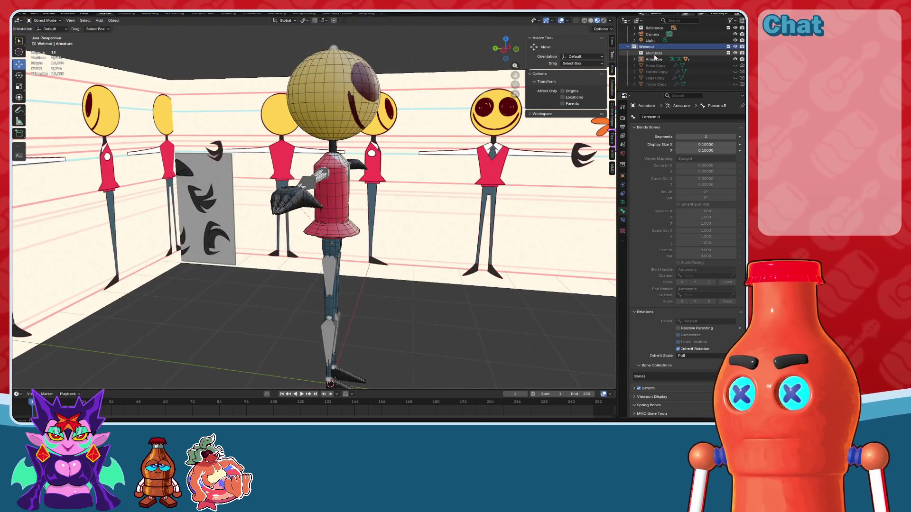
key("shift+a")
mouse_move(307, 33)
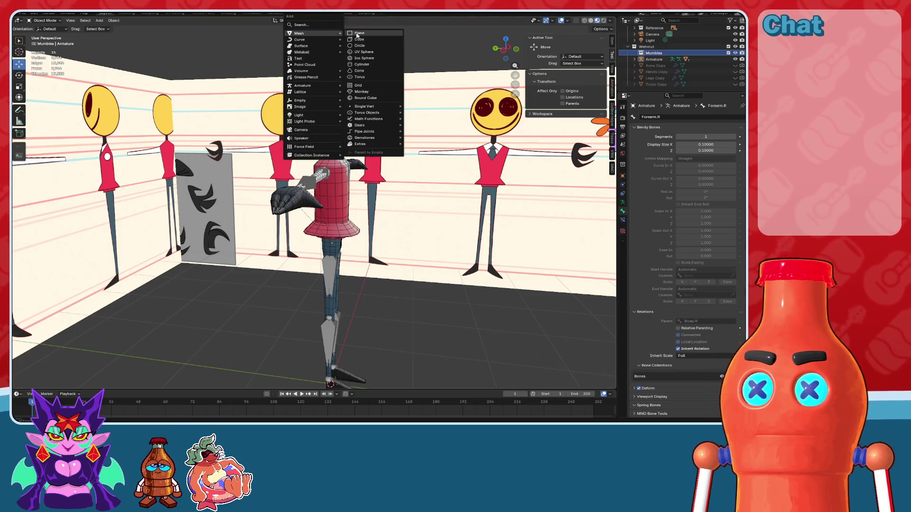
left_click(358, 40)
mouse_move(365, 161)
middle_mouse_down()
mouse_move(397, 200)
mouse_move(370, 275)
middle_mouse_up()
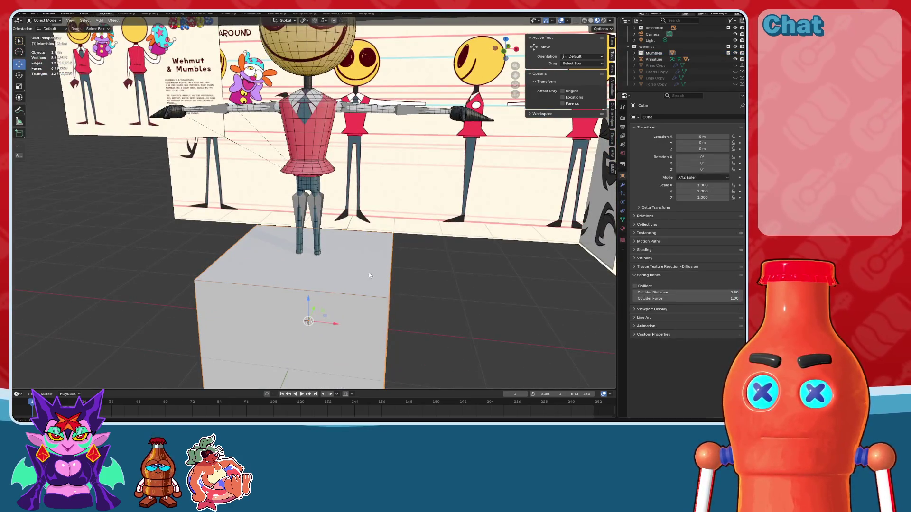
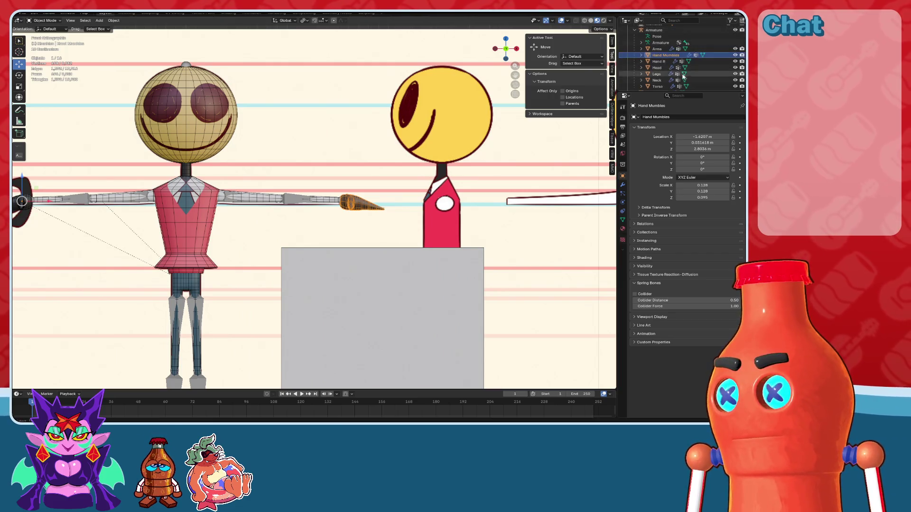
Step: Hide Hand Mumbles, then move and scale the placeholder cube down toward the arm's end
left_click(735, 55)
left_click(371, 298)
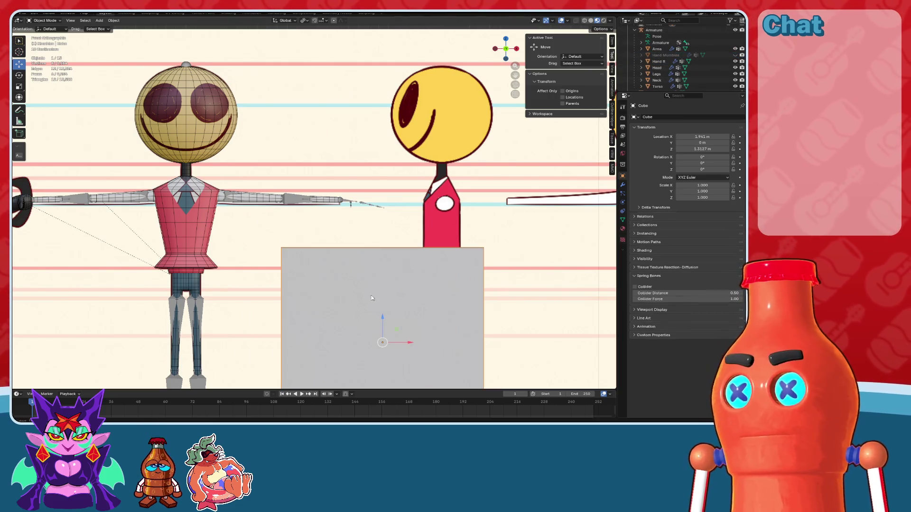
key("g")
left_click(372, 192)
scroll(372, 192, "up", 3)
key("s")
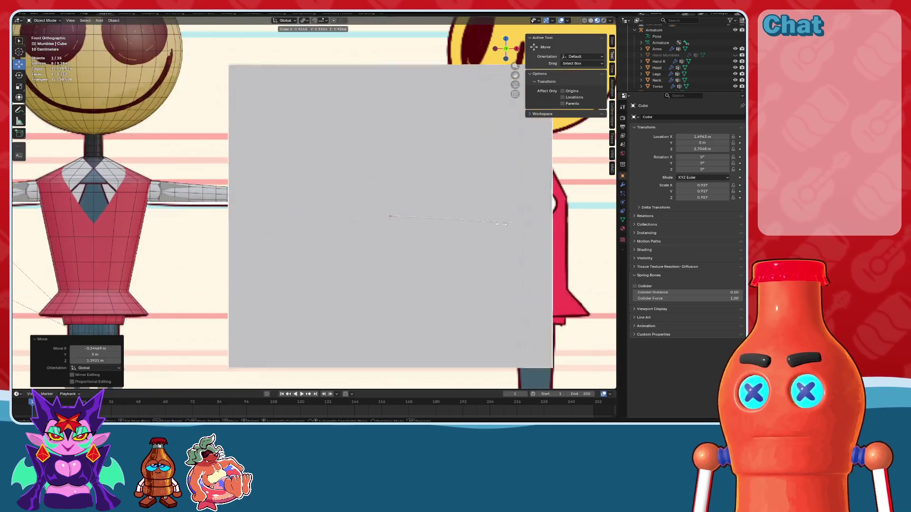
left_click(408, 219)
scroll(359, 240, "up", 4)
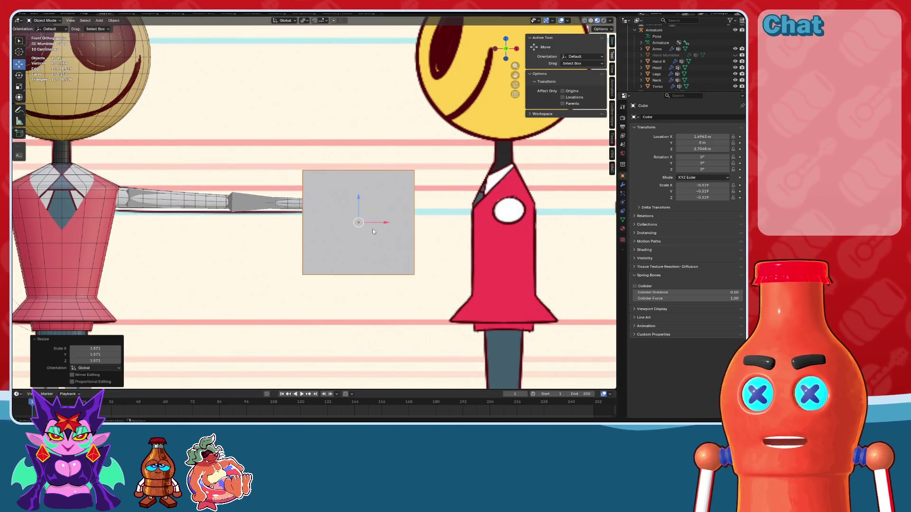
left_click_drag(373, 231, 385, 221)
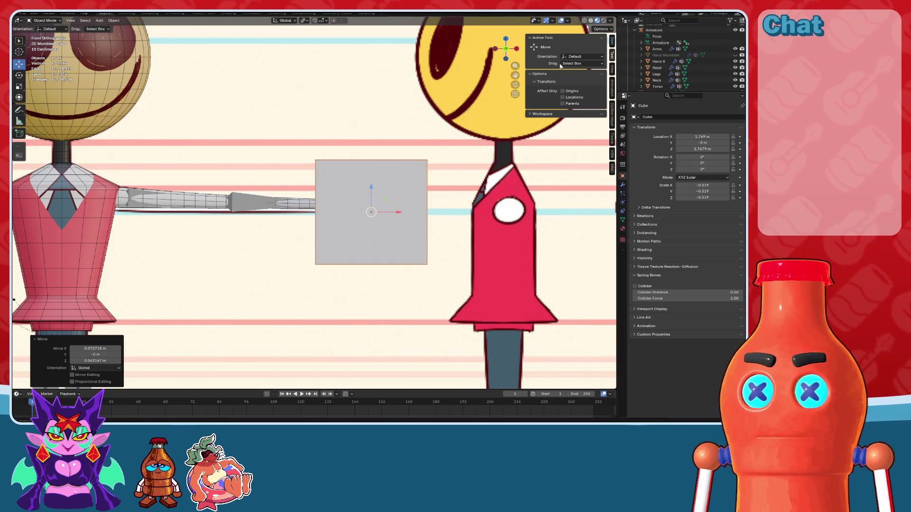
Step: In X-ray, place the cube on the hand, shrink it further, and select the front reference image
left_click(583, 20)
scroll(347, 253, "up", 3)
left_click_drag(352, 238, 278, 220)
key("s")
left_click(271, 230)
left_click(591, 21)
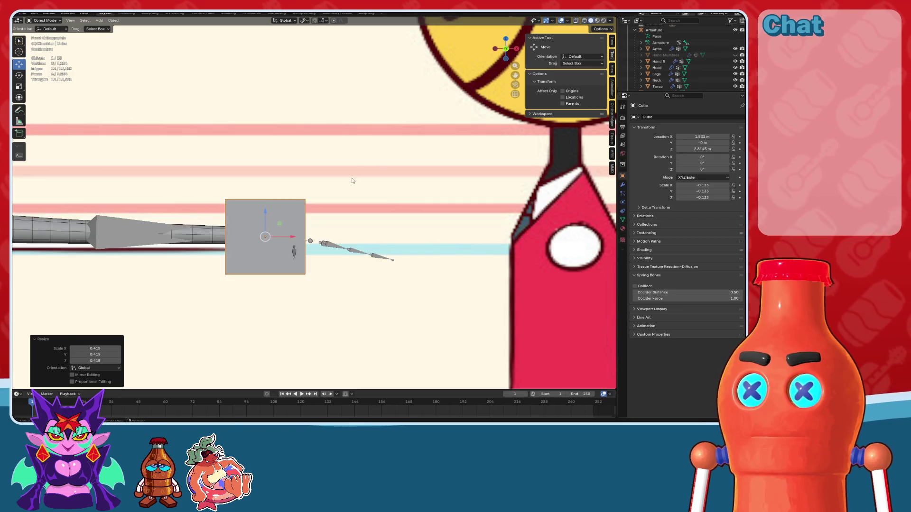
scroll(444, 200, "down", 5)
left_click(532, 134)
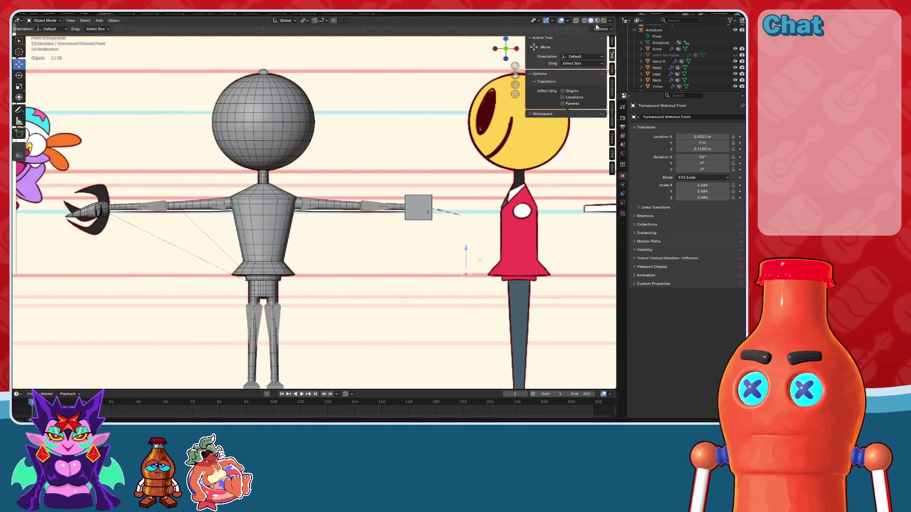
Step: Switch to Material Preview with overlays hidden and select the cube at the arm's end
left_click(597, 20)
mouse_move(427, 223)
middle_mouse_down()
mouse_move(404, 246)
mouse_move(417, 238)
middle_mouse_up()
left_click(561, 21)
mouse_move(456, 203)
middle_mouse_down()
mouse_move(434, 206)
mouse_move(456, 217)
mouse_move(460, 187)
mouse_move(430, 199)
middle_mouse_up()
scroll(441, 219, "down", 4)
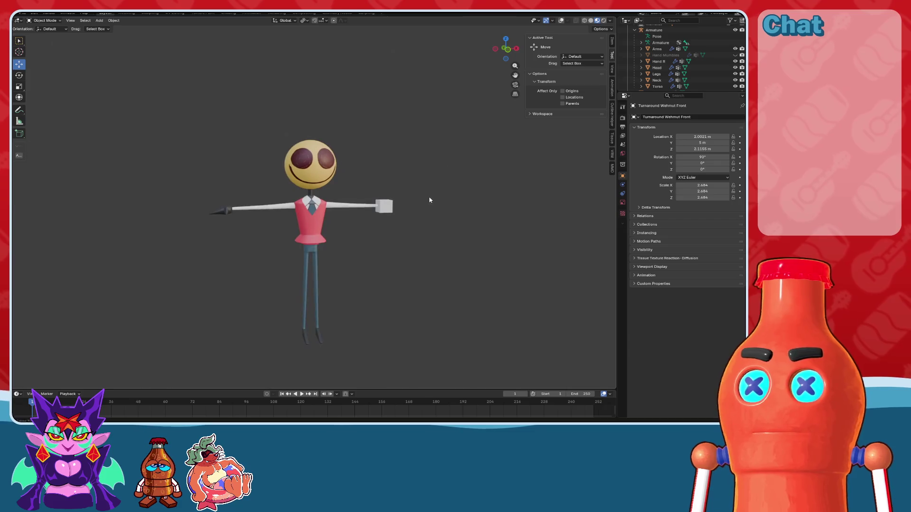
left_click(384, 206)
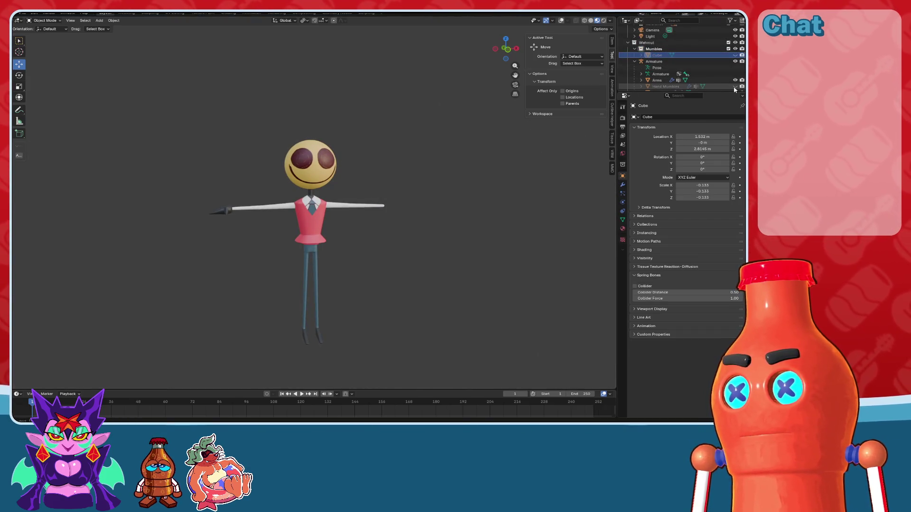
Step: Save the Wehmut Texture image from the Texture Paint workspace with Alt+S
scroll(432, 221, "up", 3)
mouse_move(420, 156)
middle_mouse_down()
mouse_move(413, 163)
mouse_move(451, 177)
mouse_move(417, 148)
mouse_move(434, 151)
mouse_move(409, 165)
mouse_move(313, 100)
middle_mouse_up()
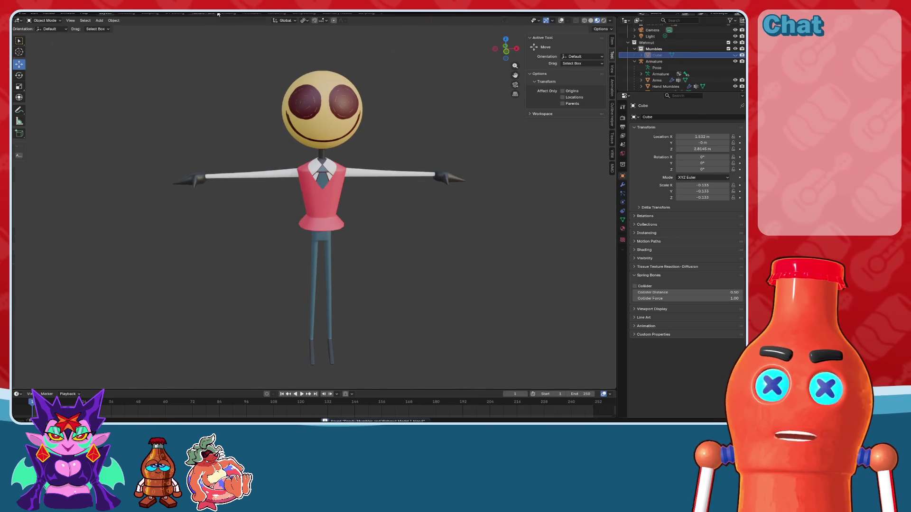
left_click(218, 13)
key("alt+s")
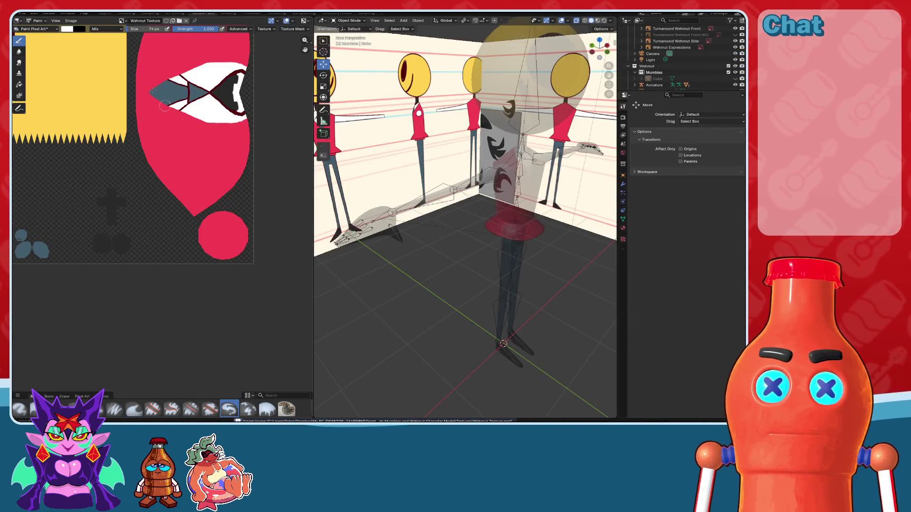
Step: Return to the Layout workspace with overlays on, zoom in and select the torso mesh
left_click(110, 14)
mouse_move(350, 204)
middle_mouse_down()
mouse_move(443, 209)
mouse_move(369, 186)
mouse_move(406, 209)
mouse_move(398, 185)
mouse_move(345, 192)
mouse_move(350, 209)
mouse_move(258, 240)
mouse_move(390, 237)
mouse_move(370, 222)
mouse_move(396, 226)
mouse_move(379, 187)
mouse_move(394, 190)
middle_mouse_up()
left_click(561, 20)
scroll(407, 205, "up", 5)
scroll(393, 172, "up", 4)
scroll(298, 237, "up", 3)
left_click(391, 217)
left_click(45, 20)
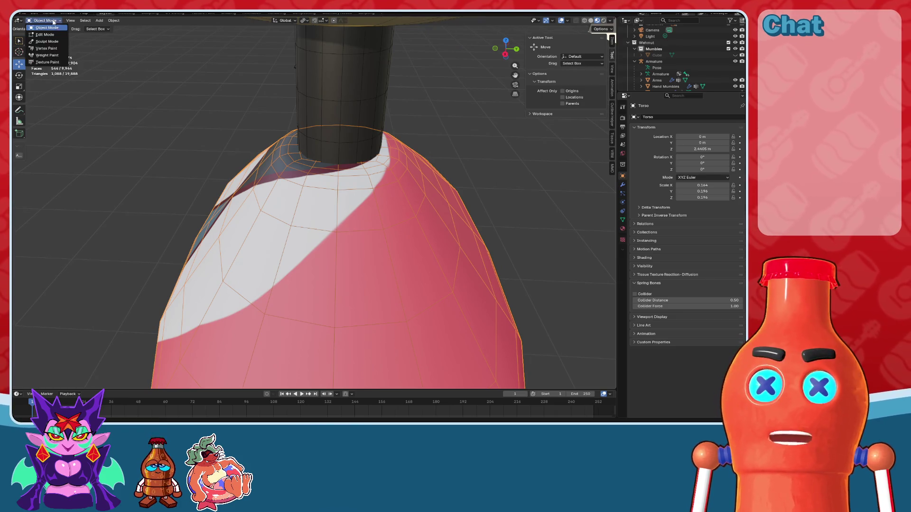
Step: Put the torso into Texture Paint mode with the wireframe overlay off and check its material
left_click(51, 62)
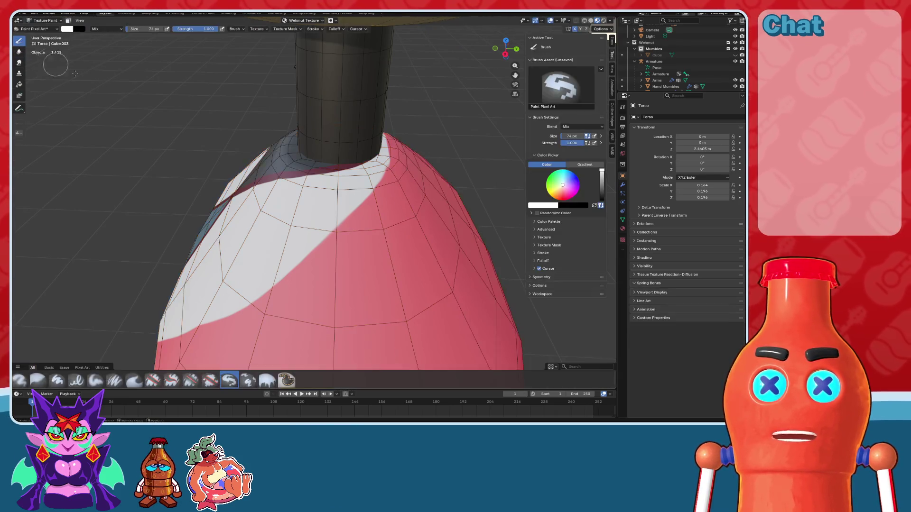
middle_click_drag(455, 143, 472, 133)
left_click(549, 22)
scroll(413, 149, "up", 3)
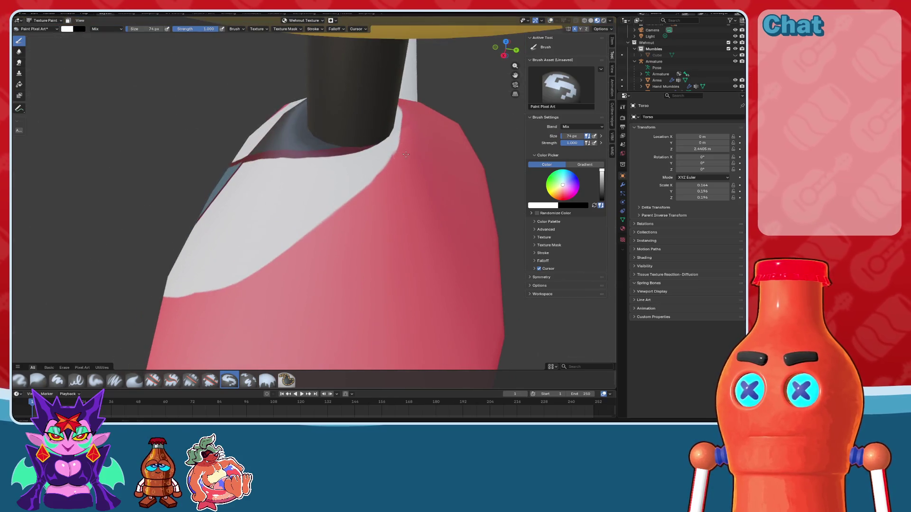
left_click(622, 229)
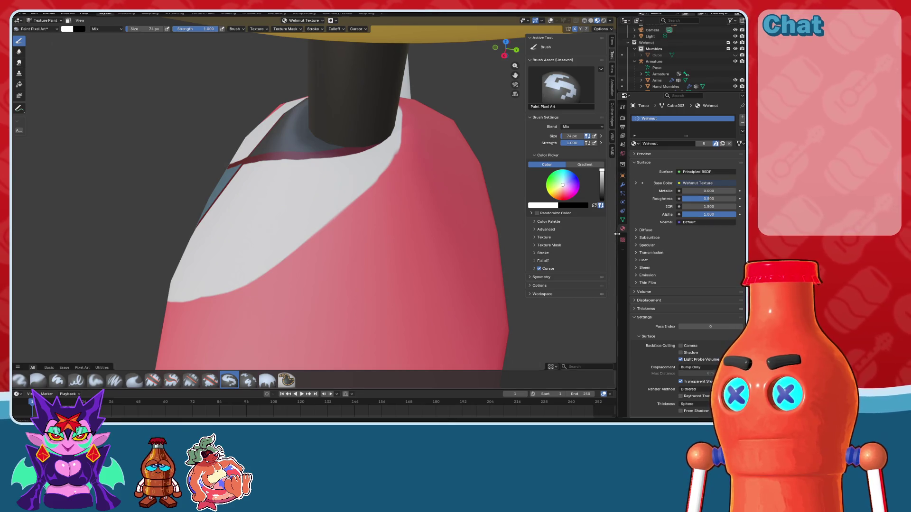
Step: Re-enter Texture Paint mode in the Layout workspace and pick the vest red as paint colour
left_click(198, 14)
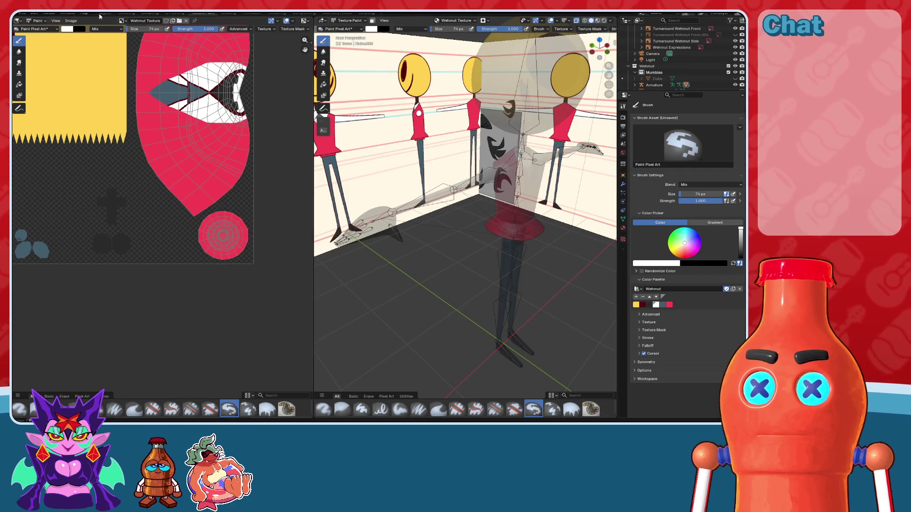
left_click(107, 13)
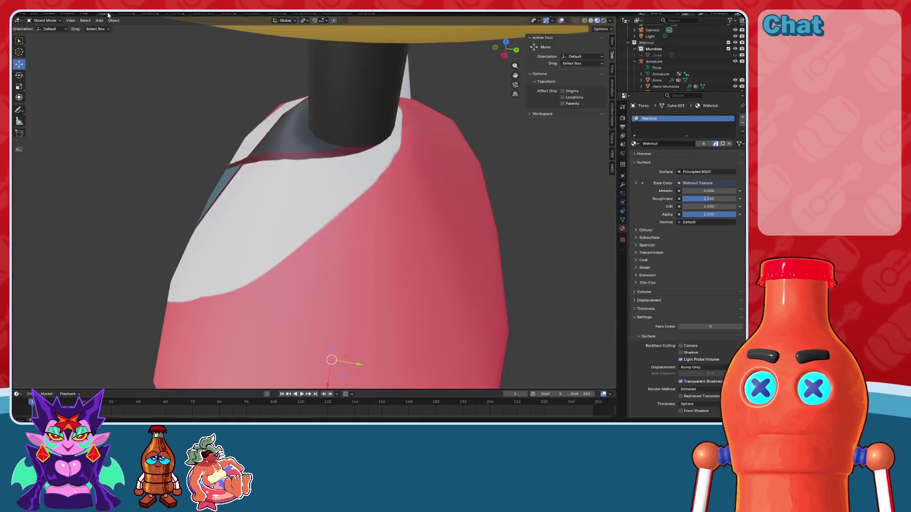
left_click(622, 107)
left_click(46, 18)
left_click(52, 59)
left_click(669, 305)
Step: Paint red over the white strips along the collar's edge
middle_click_drag(332, 266, 364, 204)
mouse_move(379, 139)
middle_mouse_down()
mouse_move(401, 172)
mouse_move(404, 135)
mouse_move(450, 104)
mouse_move(426, 63)
middle_mouse_up()
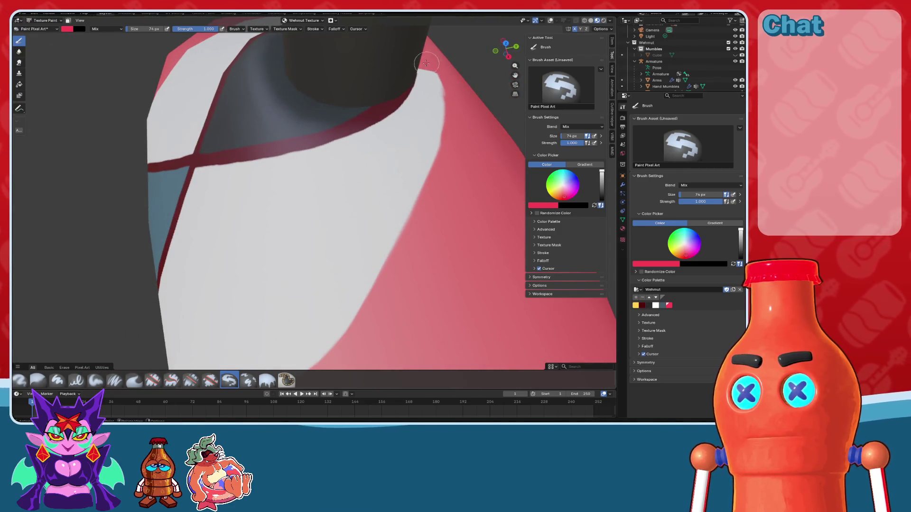
left_click_drag(425, 60, 416, 234)
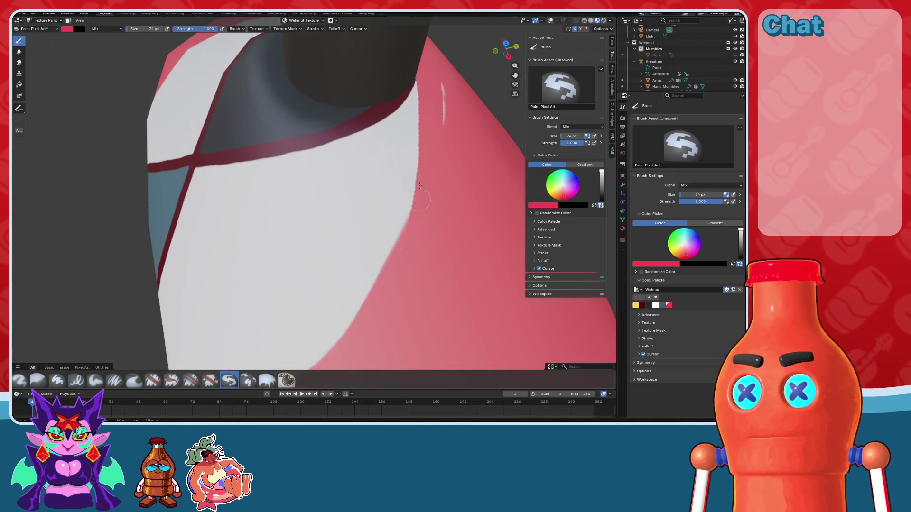
middle_click_drag(445, 118, 422, 58)
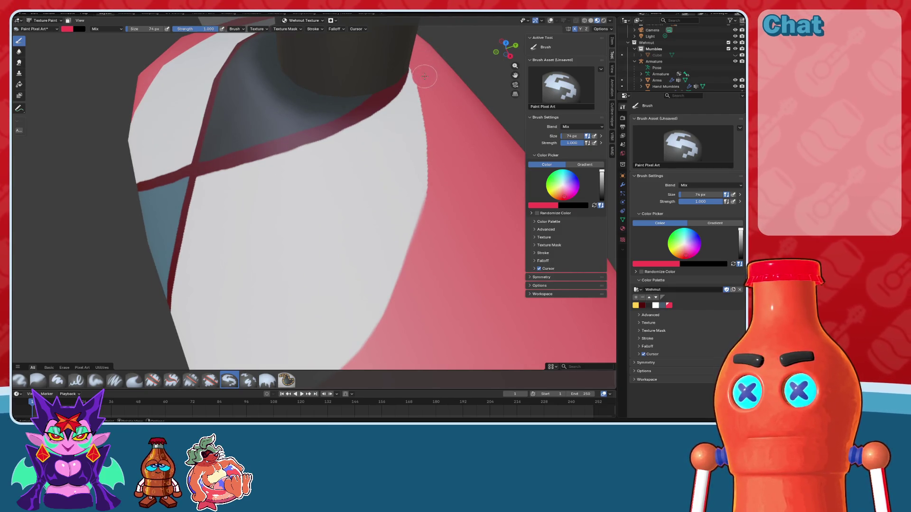
left_click_drag(423, 84, 421, 237)
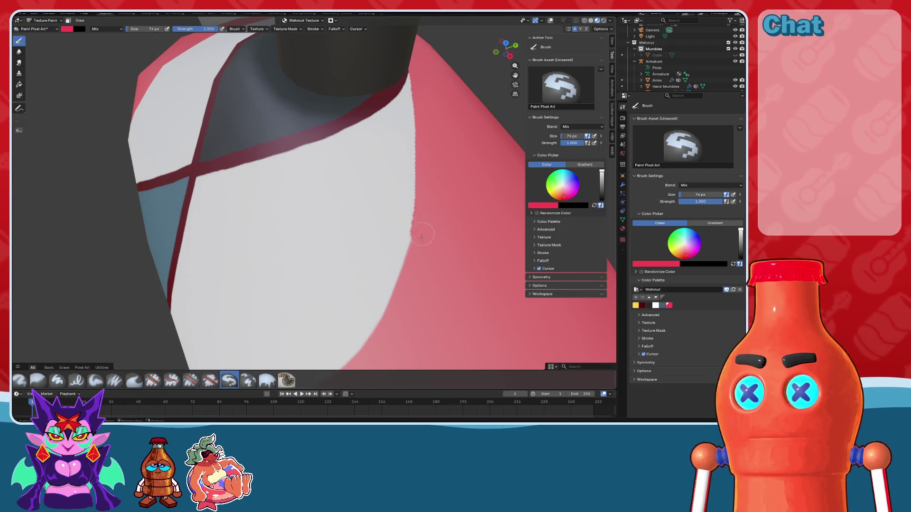
Step: Paint red over the white strips beside and below the neck
mouse_move(407, 299)
middle_mouse_down()
mouse_move(387, 216)
mouse_move(381, 251)
mouse_move(408, 248)
mouse_move(368, 205)
mouse_move(364, 172)
middle_mouse_up()
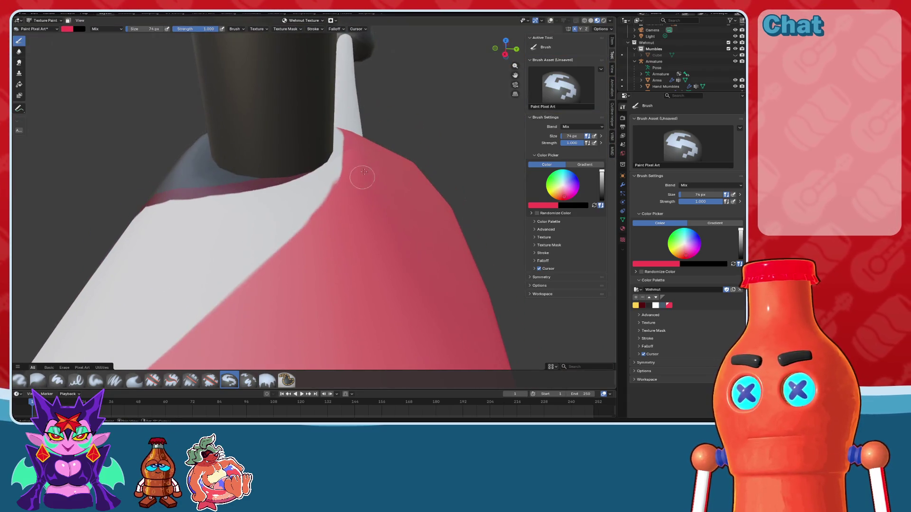
mouse_move(347, 126)
left_mouse_down()
mouse_move(345, 209)
mouse_move(352, 150)
left_mouse_up()
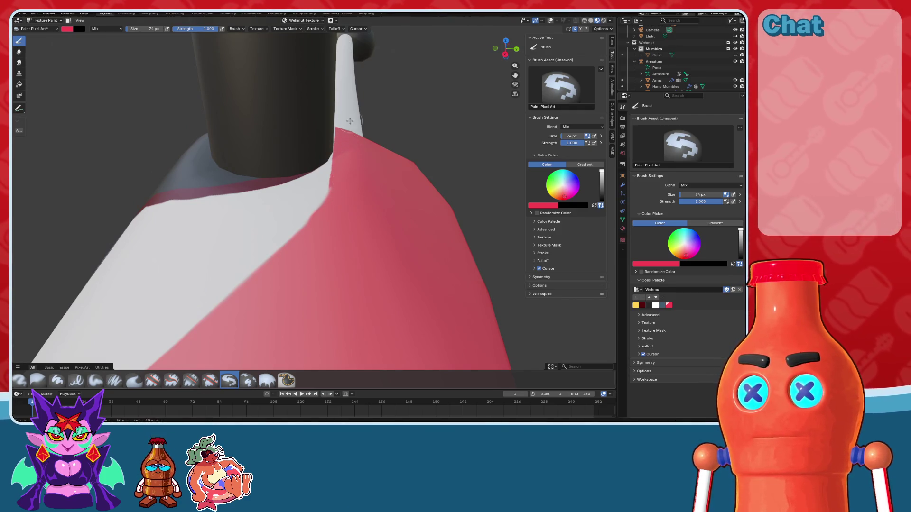
mouse_move(333, 228)
middle_mouse_down()
mouse_move(362, 214)
mouse_move(353, 165)
middle_mouse_up()
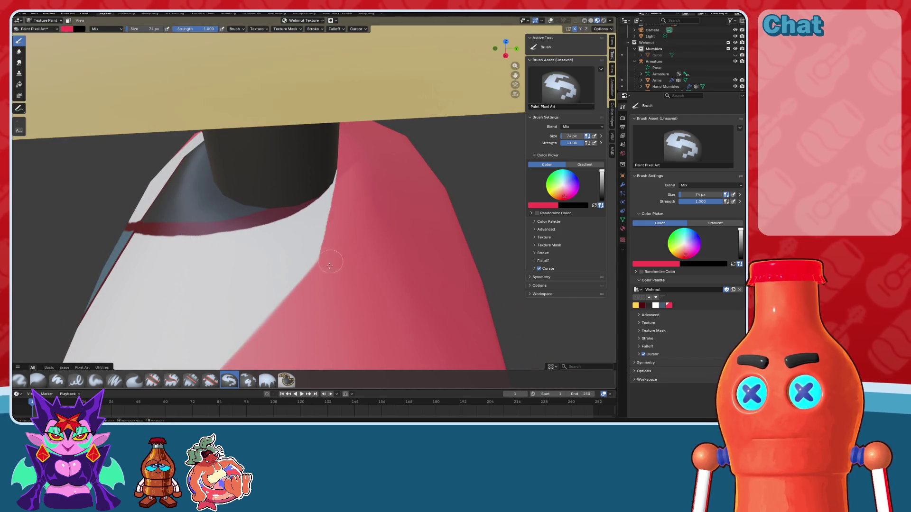
middle_click_drag(329, 265, 358, 142)
mouse_move(358, 142)
left_mouse_down()
mouse_move(343, 223)
mouse_move(348, 270)
left_mouse_up()
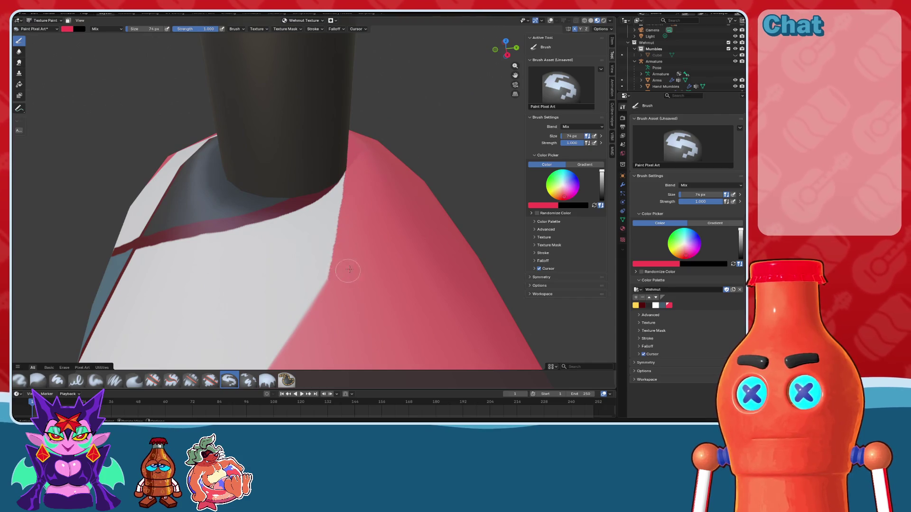
middle_click_drag(349, 270, 378, 207)
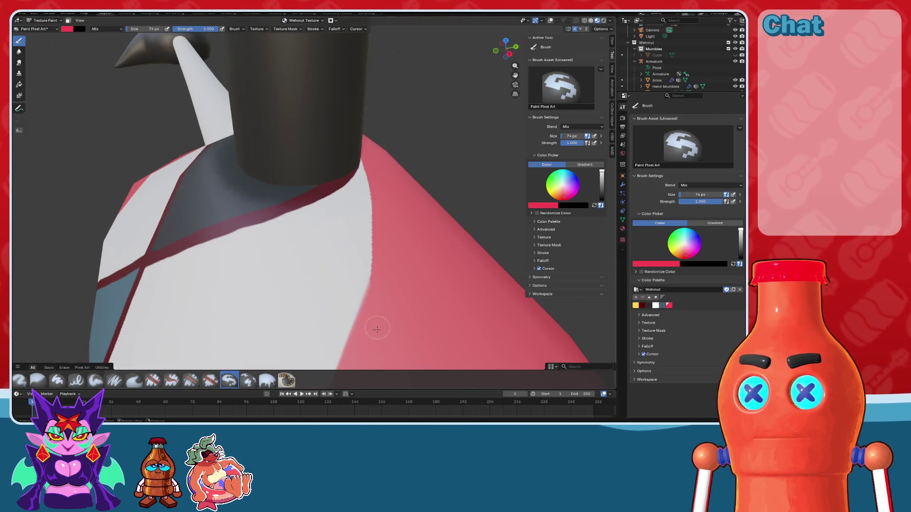
middle_click_drag(384, 261, 505, 122)
mouse_move(510, 55)
middle_mouse_down()
mouse_move(382, 183)
mouse_move(512, 41)
middle_mouse_up()
Step: Switch to top view and hide the yellow head mesh
left_click(506, 38)
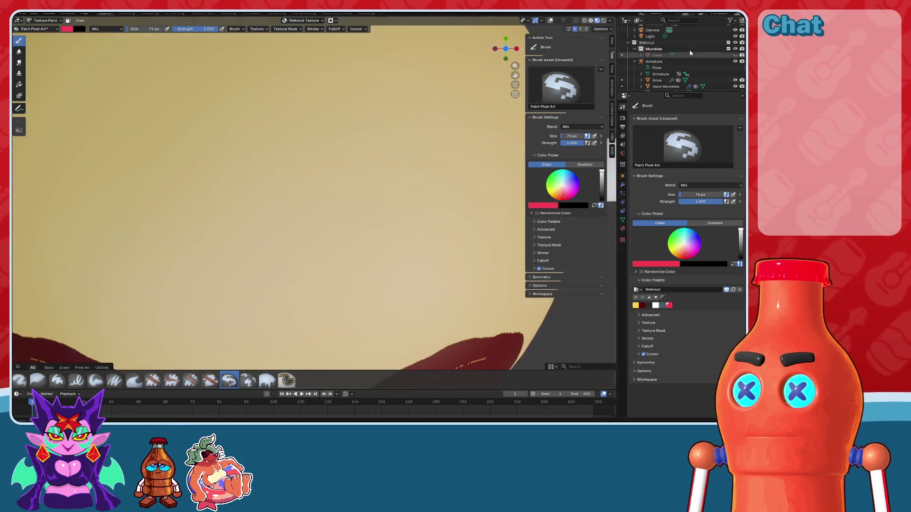
scroll(694, 71, "down", 3)
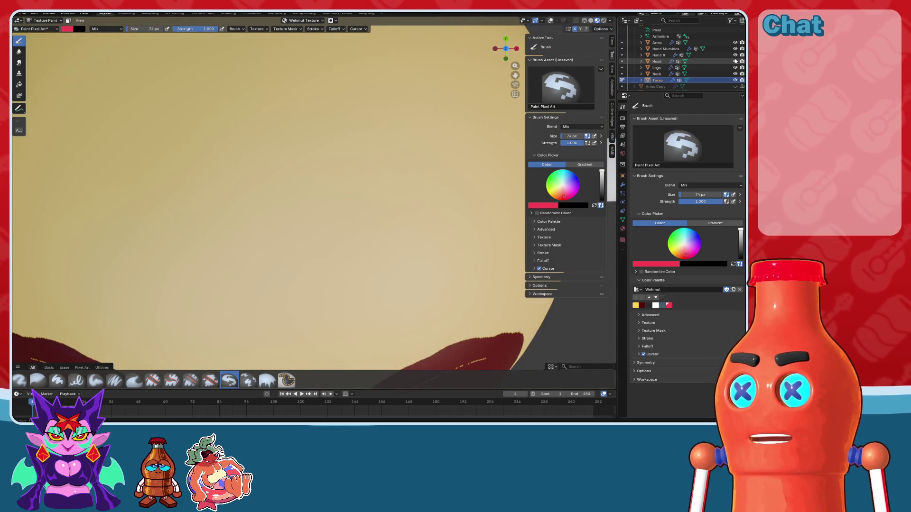
left_click(735, 61)
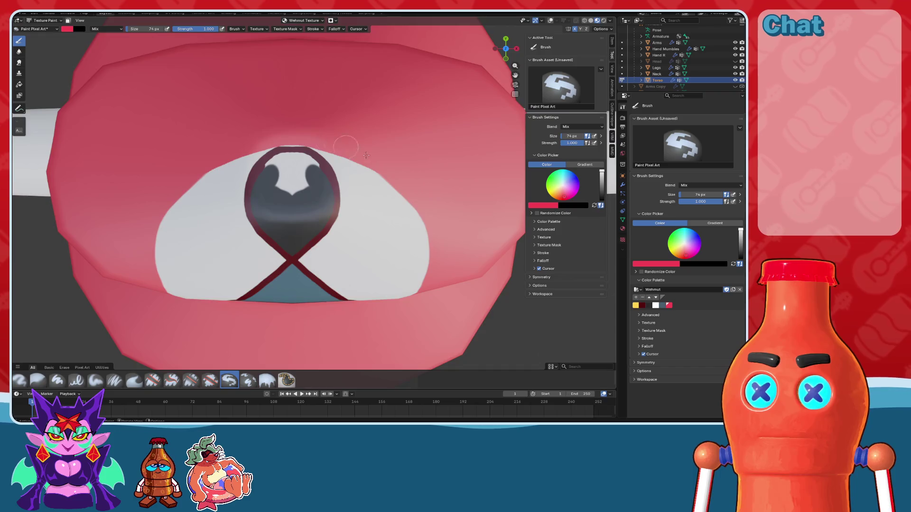
Step: Paint a fine mirrored pink edge along the collar, redoing it with a smaller brush
scroll(418, 200, "up", 2)
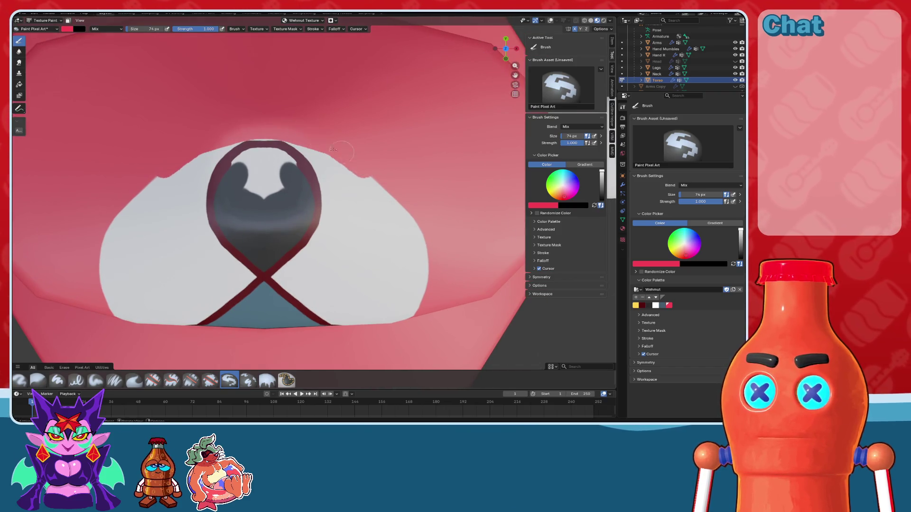
left_click_drag(353, 166, 392, 183)
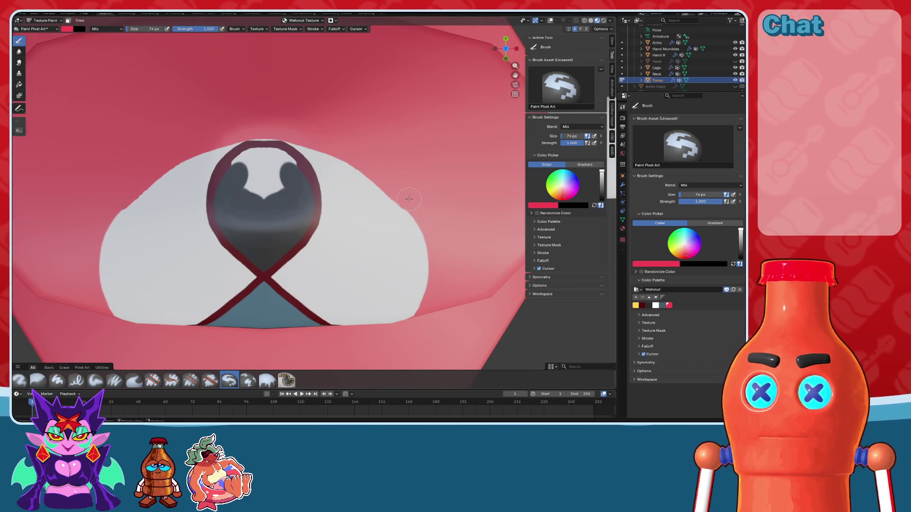
key("ctrl+z")
key("f")
left_click(321, 140)
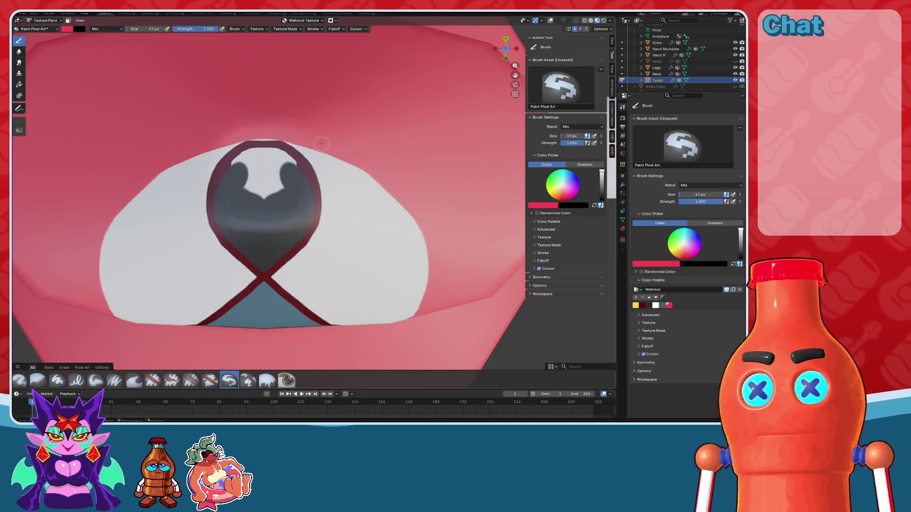
left_click_drag(317, 142, 388, 182)
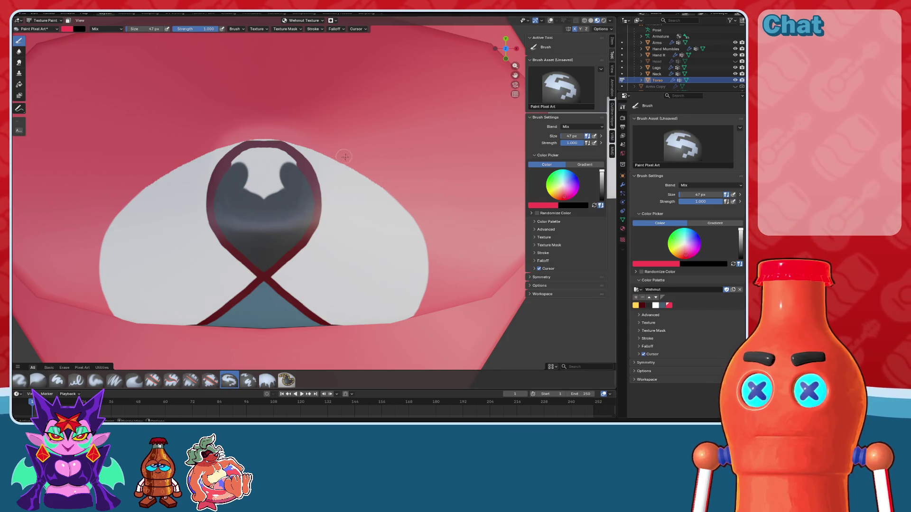
Step: Orbit above the torso and unhide the yellow head object
scroll(339, 171, "up", 2)
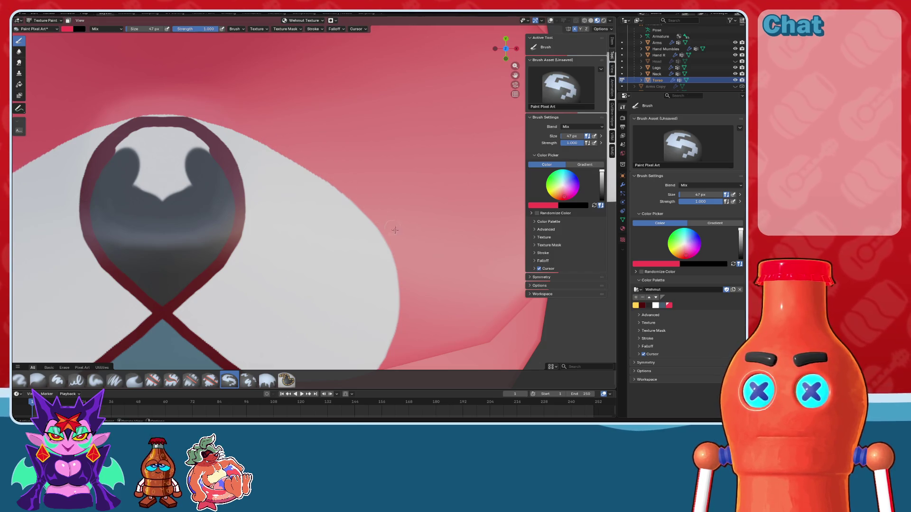
scroll(415, 208, "down", 4)
mouse_move(415, 208)
middle_mouse_down()
mouse_move(402, 167)
mouse_move(432, 169)
mouse_move(373, 153)
mouse_move(470, 166)
middle_mouse_up()
left_click(735, 62)
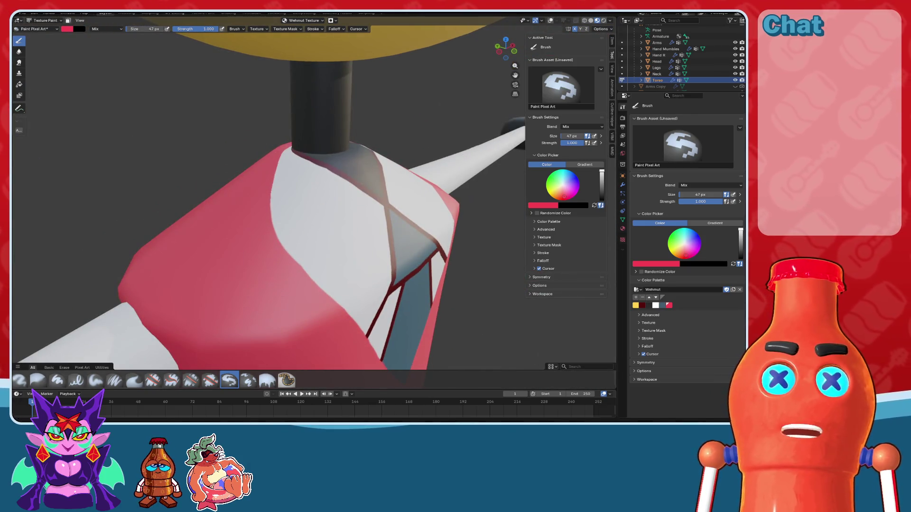
left_click(212, 13)
Step: Save the painted texture image and return to the Layout workspace
key("alt+s")
left_click(103, 13)
mouse_move(361, 180)
middle_mouse_down()
mouse_move(463, 198)
mouse_move(407, 215)
mouse_move(331, 178)
mouse_move(389, 190)
mouse_move(365, 184)
middle_mouse_up()
scroll(382, 188, "down", 5)
scroll(449, 199, "up", 3)
scroll(331, 178, "down", 4)
scroll(365, 184, "up", 5)
Step: Orbit to a close angled view of the face and turn overlays back on
mouse_move(340, 286)
middle_mouse_down()
mouse_move(375, 253)
mouse_move(355, 234)
mouse_move(311, 270)
mouse_move(435, 268)
mouse_move(440, 220)
middle_mouse_up()
scroll(310, 270, "down", 3)
scroll(439, 220, "down", 2)
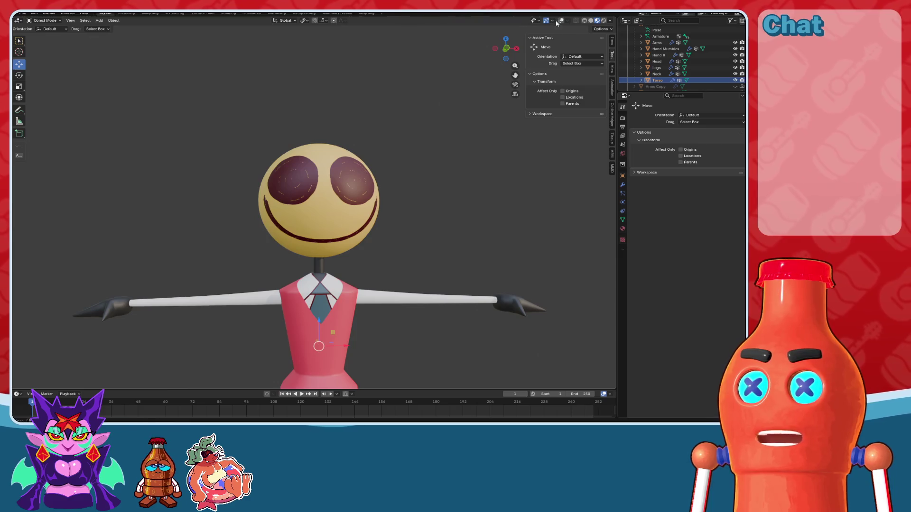
key("shift+alt+z")
scroll(321, 114, "up", 2)
Step: Put the armature into Pose Mode with viewport overlays hidden
left_click(321, 114)
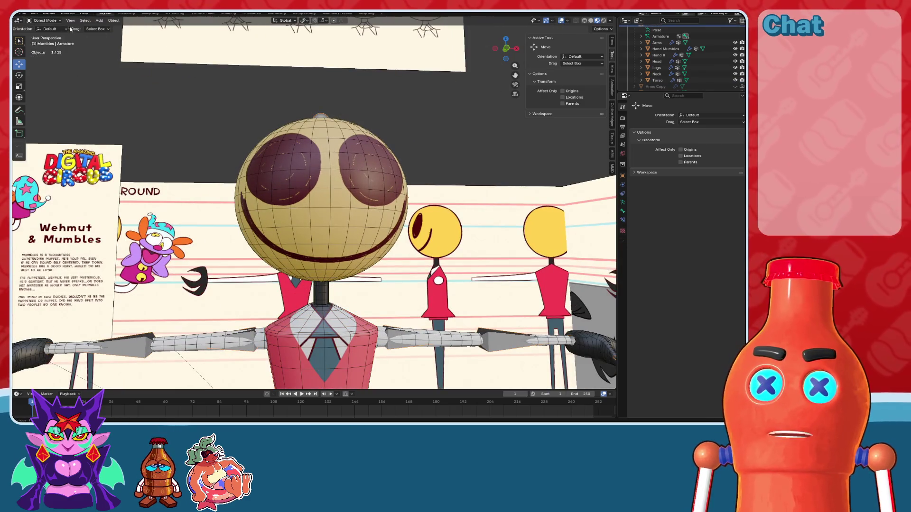
left_click(46, 41)
scroll(313, 113, "down", 1, "shift")
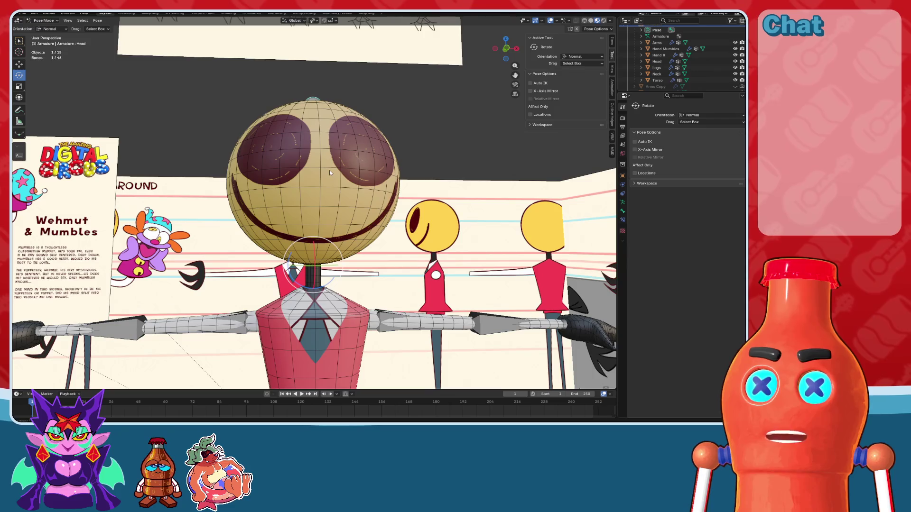
scroll(337, 171, "down", 3, "shift")
scroll(337, 175, "up", 1, "shift")
key("shift+alt+z")
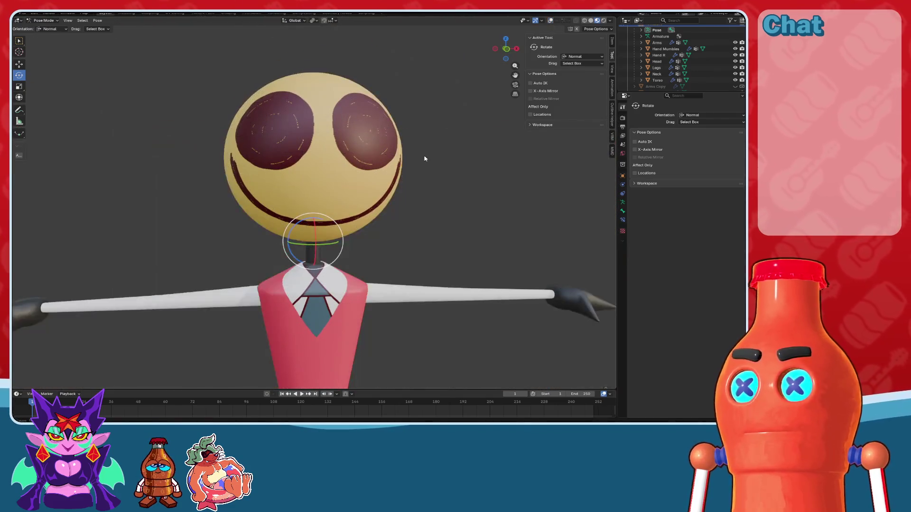
scroll(416, 179, "up", 1)
mouse_move(351, 230)
middle_mouse_down()
mouse_move(322, 233)
mouse_move(333, 233)
middle_mouse_up()
Step: Rotate the head bone freely, undoing trial rotations, until the face turns away
left_click_drag(332, 242, 335, 256)
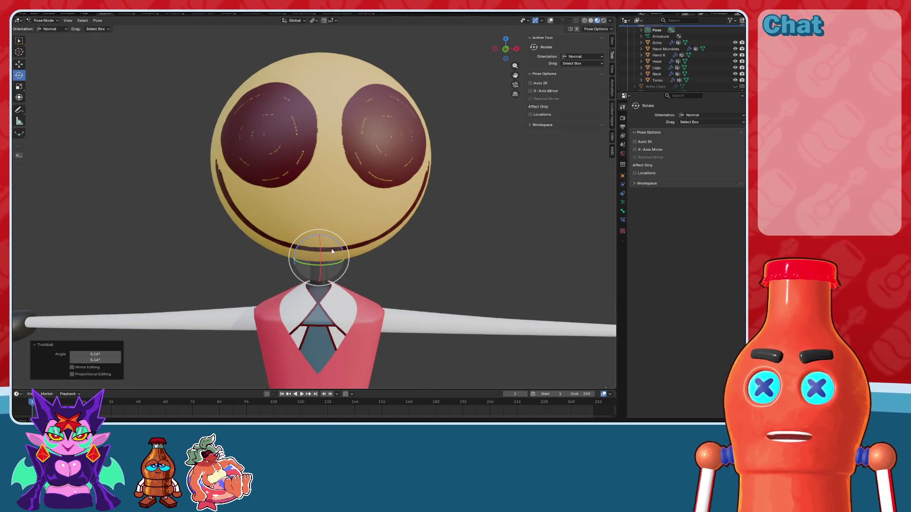
left_click_drag(334, 252, 333, 249)
right_click(333, 249)
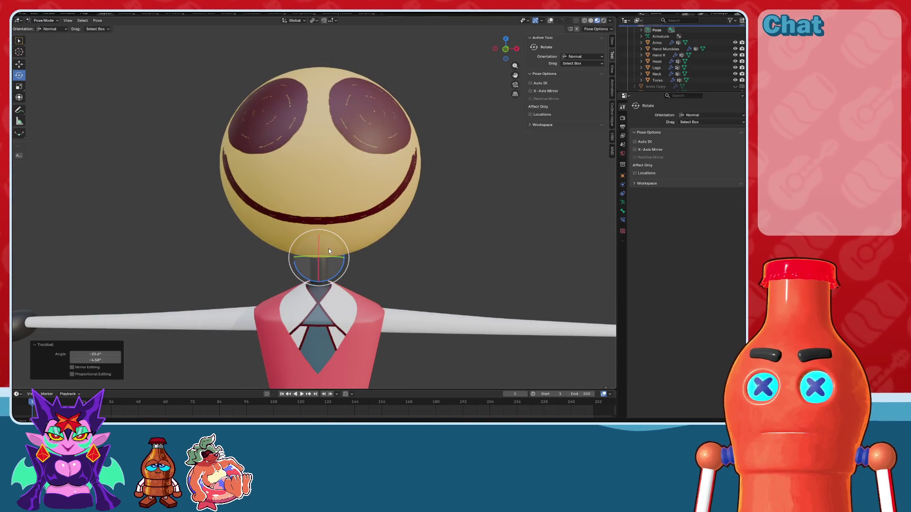
key("ctrl+z")
left_click_drag(334, 251, 340, 252)
key("ctrl+z")
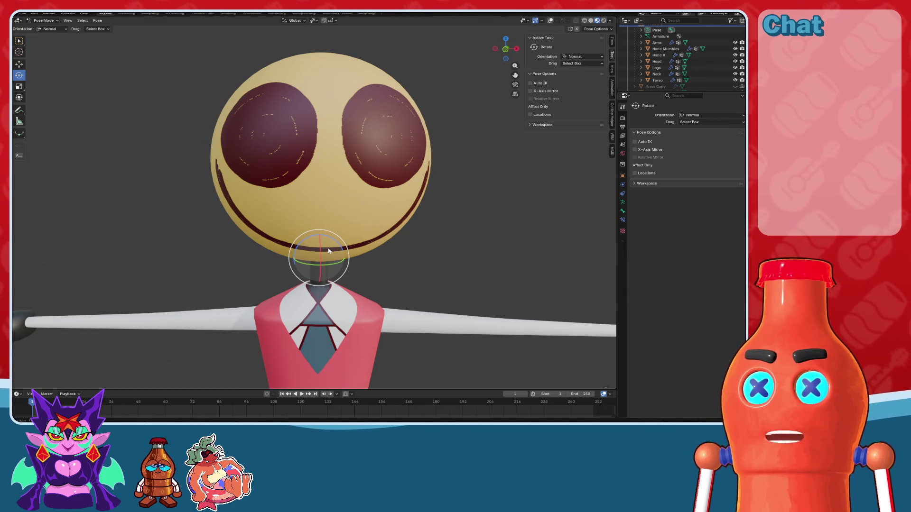
mouse_move(329, 250)
left_mouse_down()
mouse_move(91, 248)
mouse_move(542, 240)
mouse_move(73, 234)
mouse_move(91, 264)
mouse_move(498, 234)
mouse_move(45, 230)
mouse_move(175, 217)
mouse_move(332, 246)
left_mouse_up()
Step: View the turned head from the side with overlays and references shown again
mouse_move(427, 301)
middle_mouse_down()
mouse_move(388, 282)
mouse_move(373, 221)
middle_mouse_up()
scroll(388, 282, "down", 5)
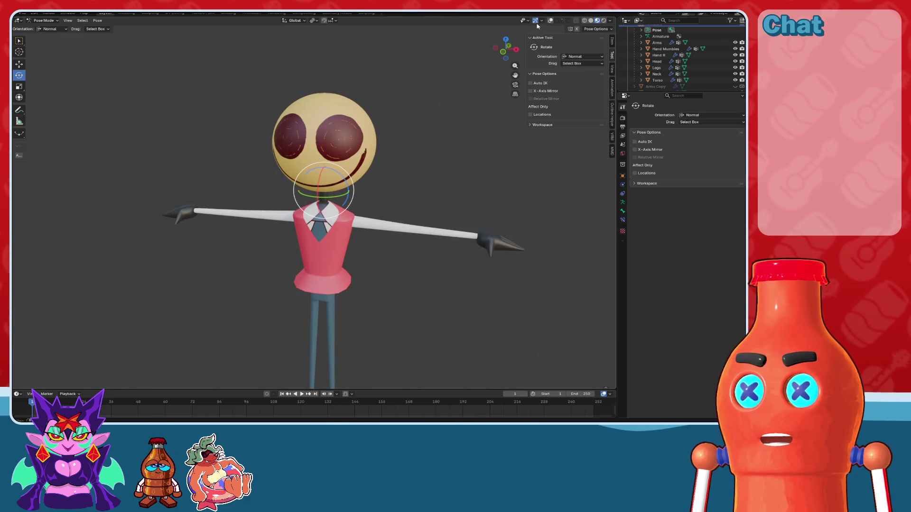
left_click(550, 20)
left_click(100, 22)
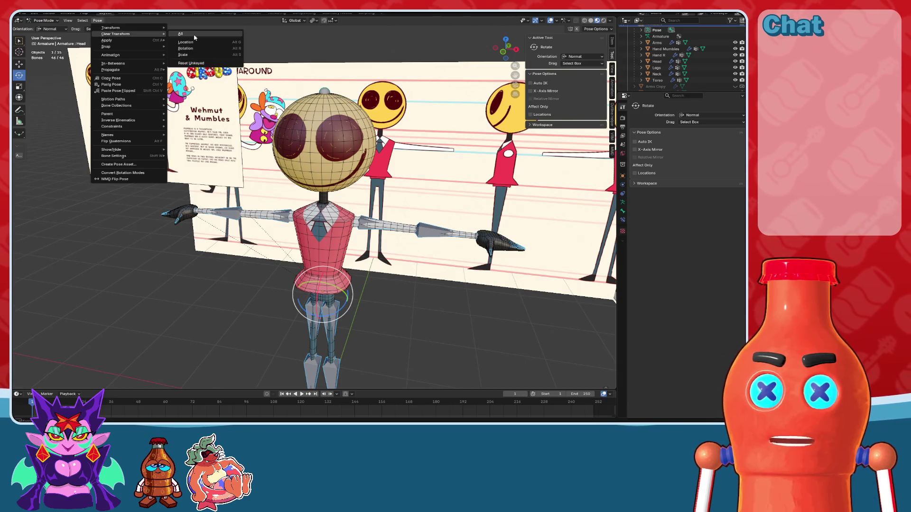
Step: Clear all pose transforms, return the armature to Object Mode, and save the file
left_click(44, 20)
left_click(43, 29)
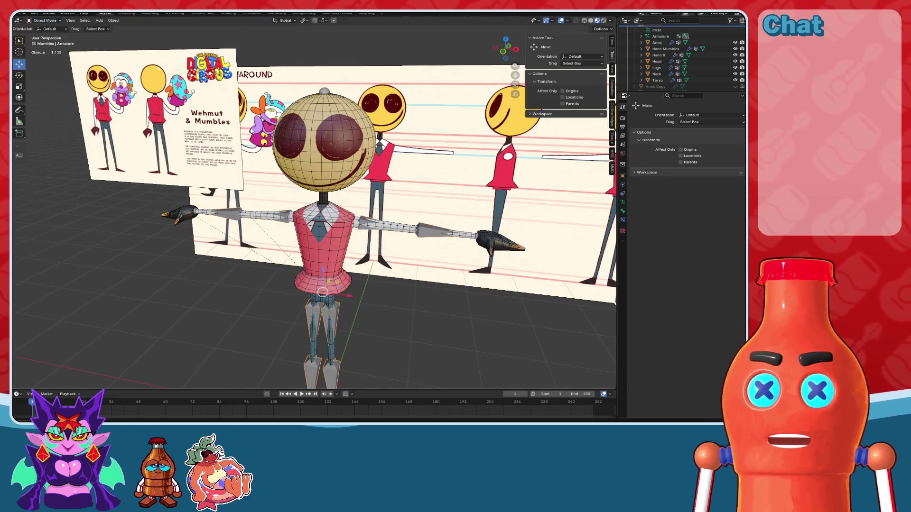
middle_click_drag(322, 123, 344, 102)
key("ctrl+s")
middle_click_drag(321, 178, 284, 183)
scroll(703, 85, "up", 5)
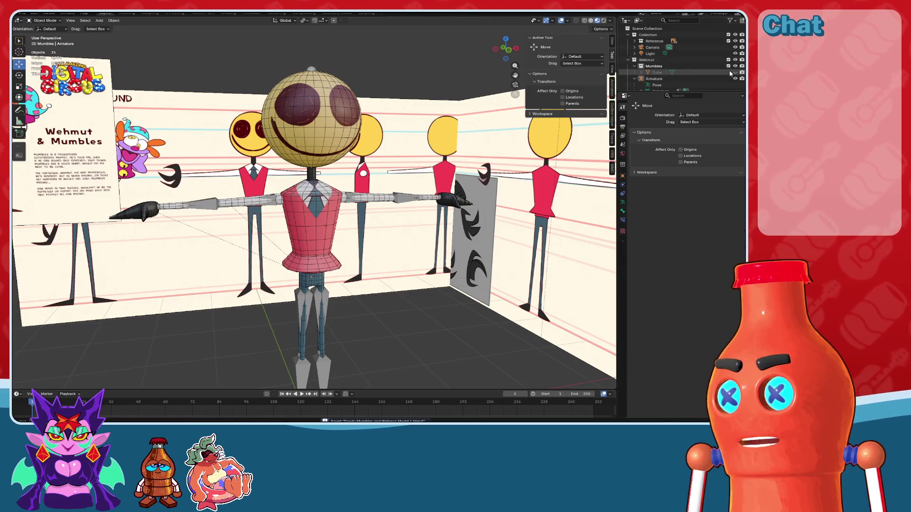
left_click(634, 41)
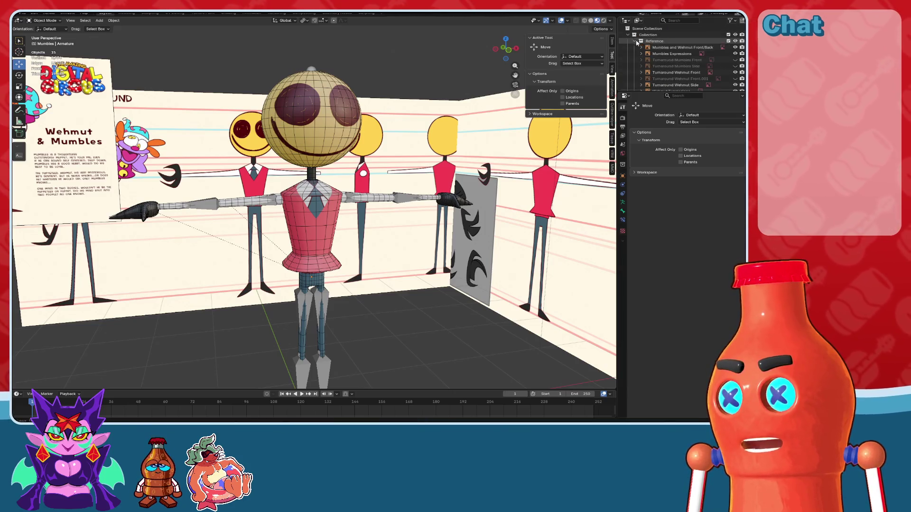
Step: Show the Turnaround Mumbles Front and Side references, hide the Wehmut ones, and save
scroll(688, 56, "down", 2)
left_click(734, 34)
left_click(734, 41)
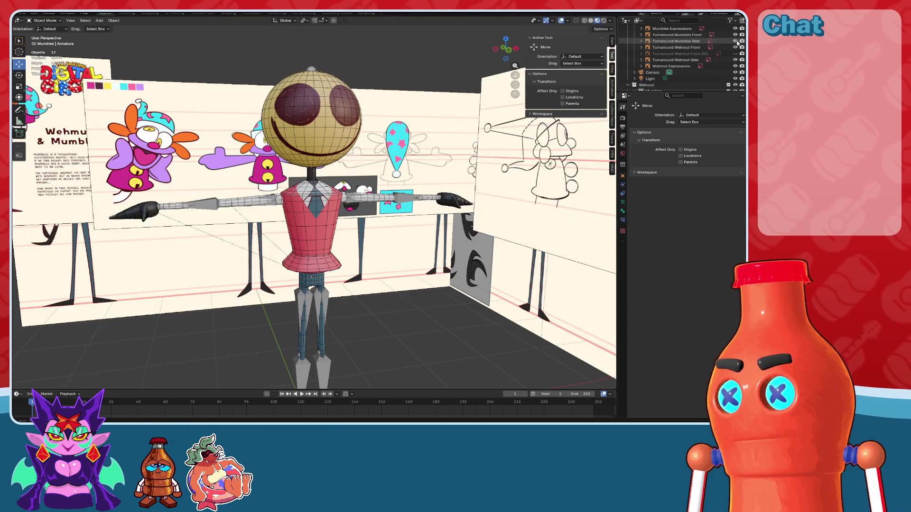
left_click(735, 60)
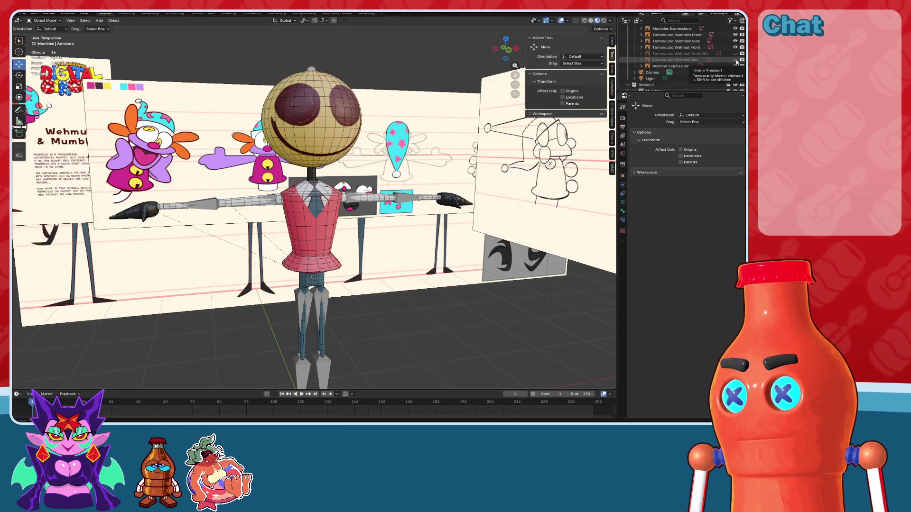
left_click(734, 47)
mouse_move(417, 240)
middle_mouse_down()
mouse_move(372, 234)
mouse_move(391, 235)
middle_mouse_up()
key("ctrl+s")
Step: Compare the model against the Mumbles front sheet in front view, then hide the overlays
key("KP_1")
scroll(375, 139, "up", 3)
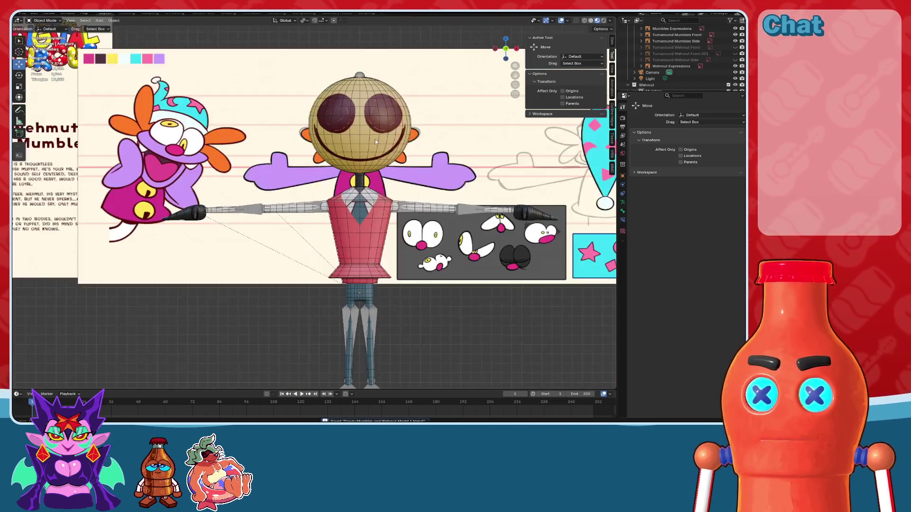
scroll(417, 172, "down", 2)
mouse_move(416, 172)
middle_mouse_down("shift")
mouse_move(474, 189)
mouse_move(473, 198)
mouse_move(388, 194)
mouse_move(413, 194)
middle_mouse_up("shift")
scroll(475, 190, "up", 2)
scroll(474, 199, "down", 2)
scroll(388, 194, "down", 1)
scroll(418, 188, "up", 2)
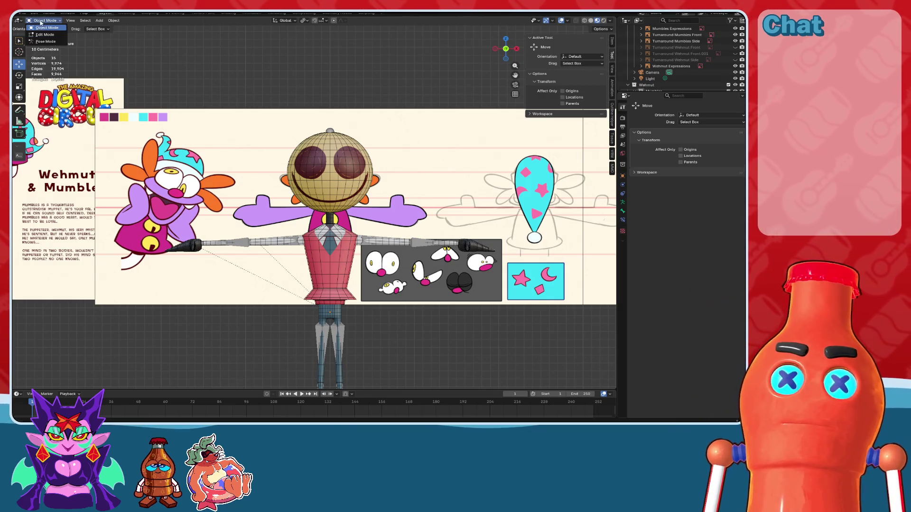
middle_click_drag(405, 191, 372, 179, "shift")
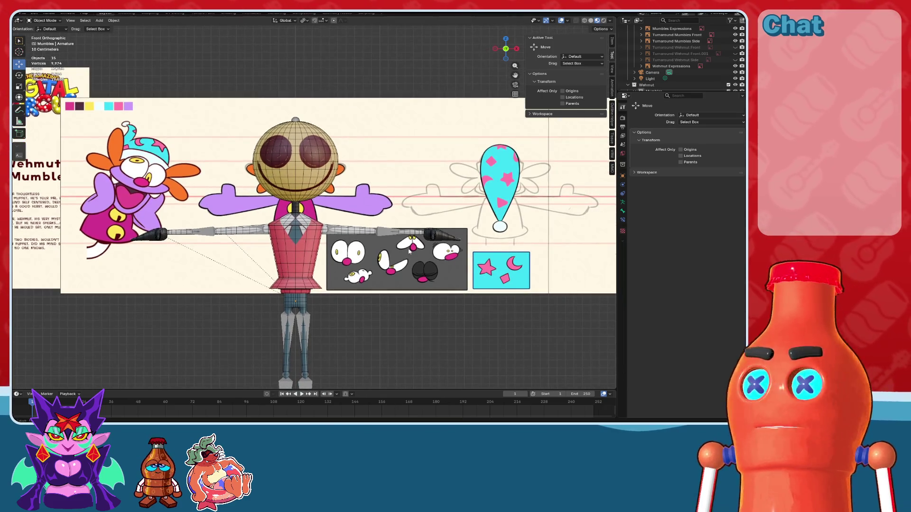
middle_click_drag(354, 297, 376, 280, "shift")
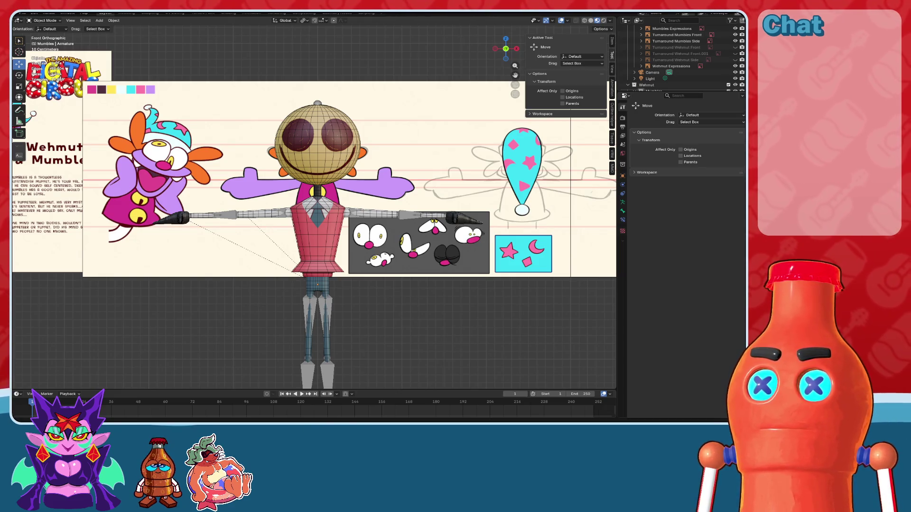
scroll(383, 266, "up", 3)
key("shift+alt+z")
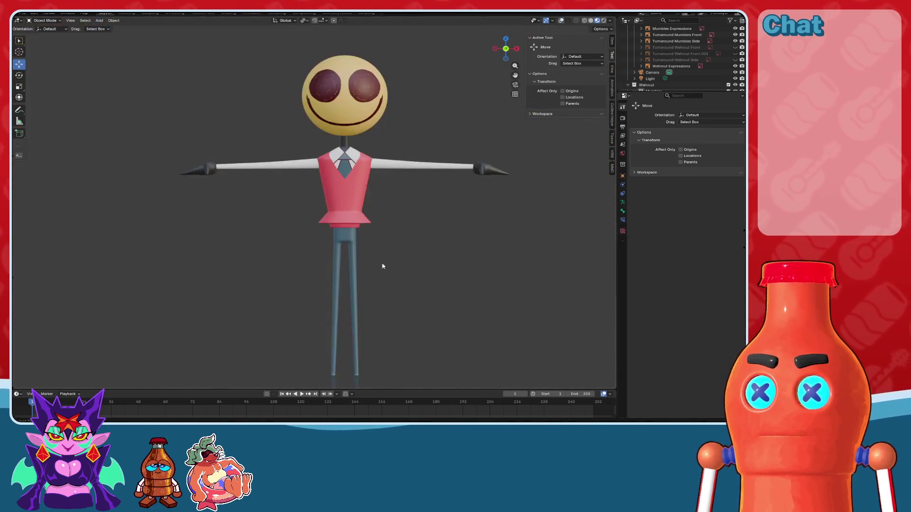
scroll(360, 218, "down", 2)
middle_click_drag(360, 218, 375, 222)
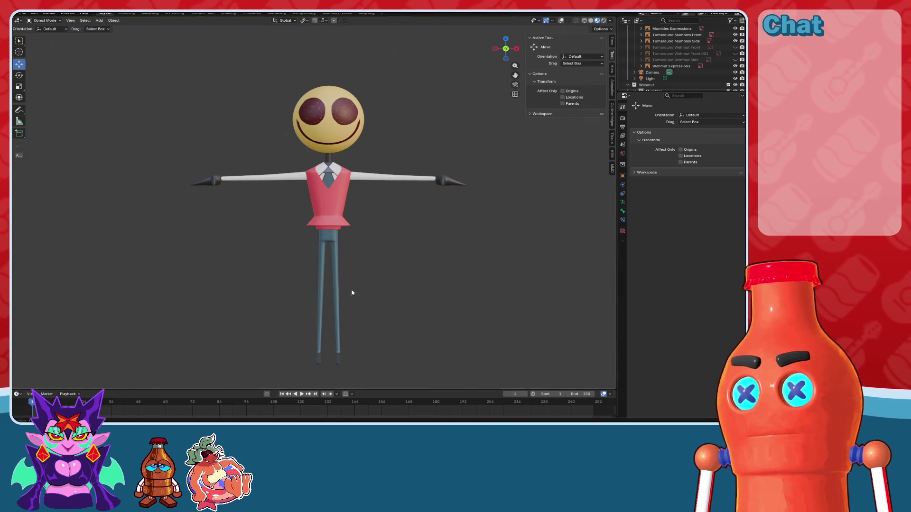
scroll(470, 280, "up", 2)
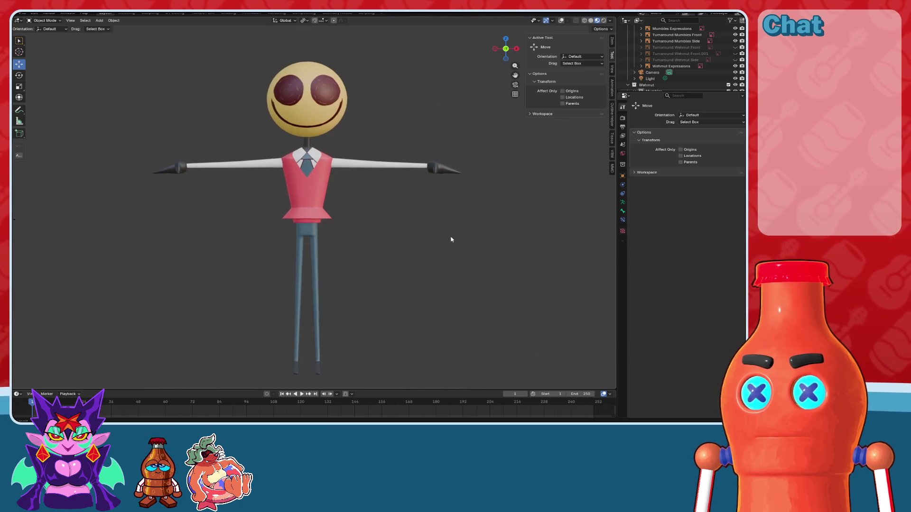
key("KP_1")
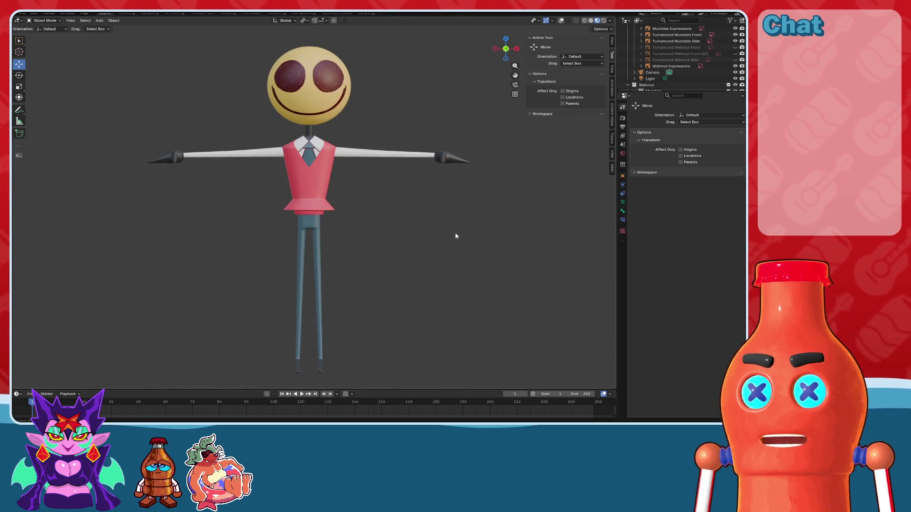
middle_click_drag(457, 236, 457, 240, "shift")
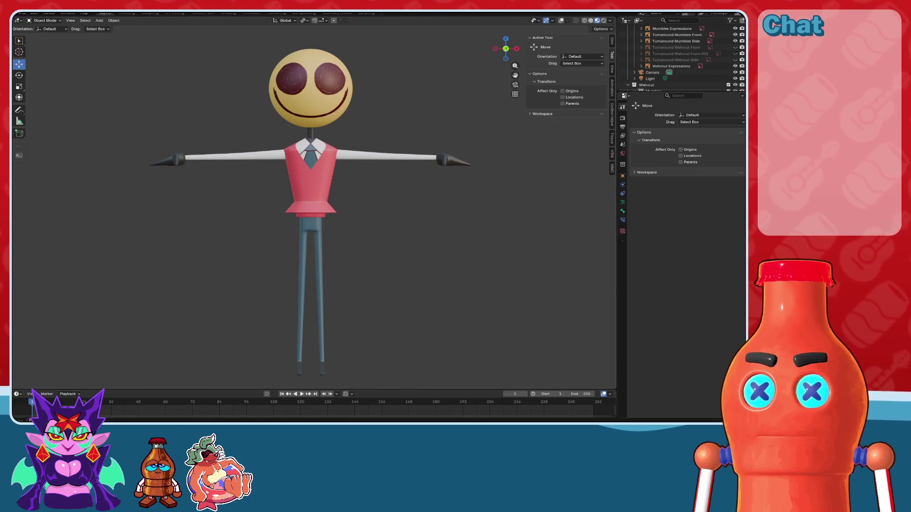